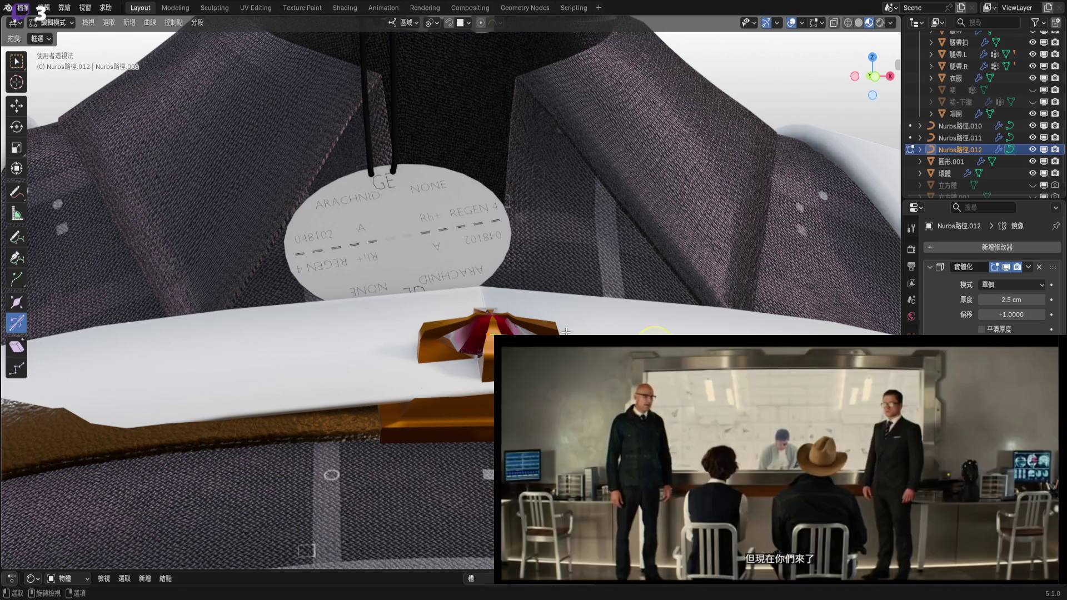
# Orbit around the jacket to inspect the collar, strap and shoulder loop.
pyautogui.rightClick(566, 332)
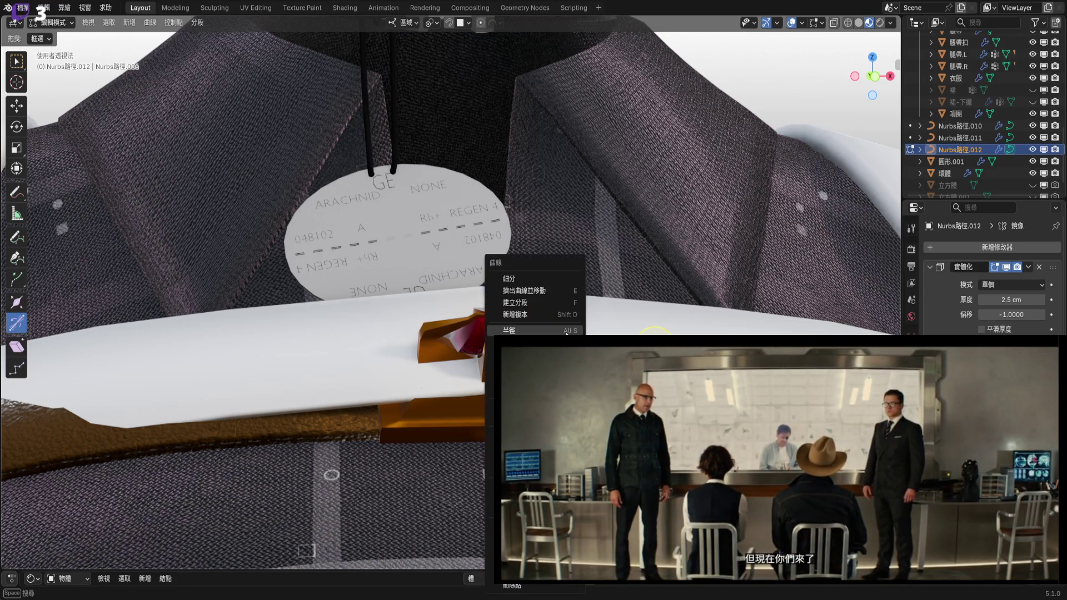
pyautogui.moveTo(611, 356); pyautogui.dragTo(572, 400, button='middle')
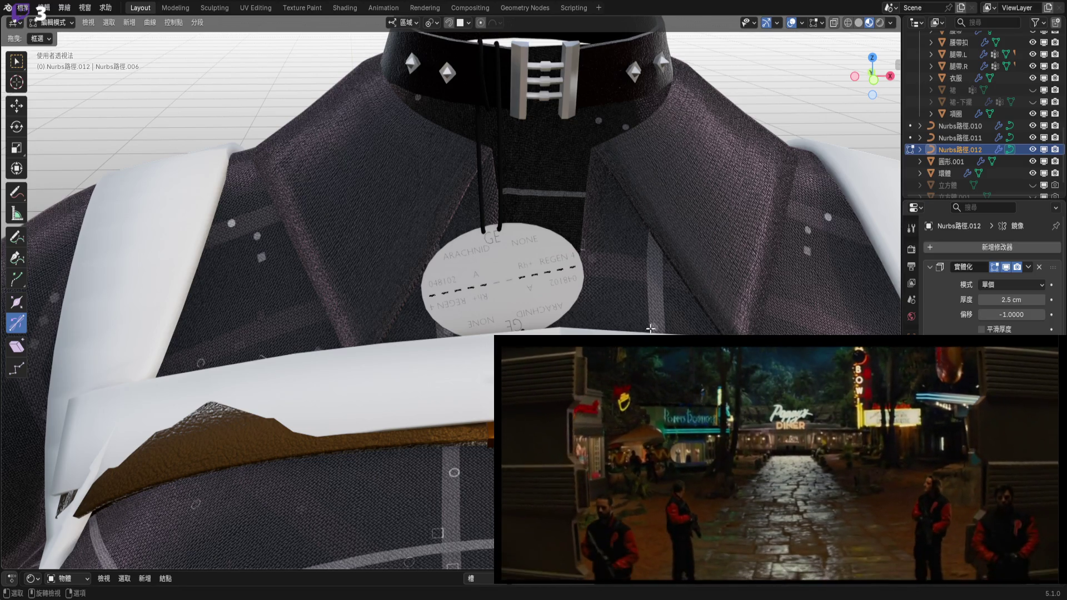
pyautogui.scroll(-6, 650, 328)
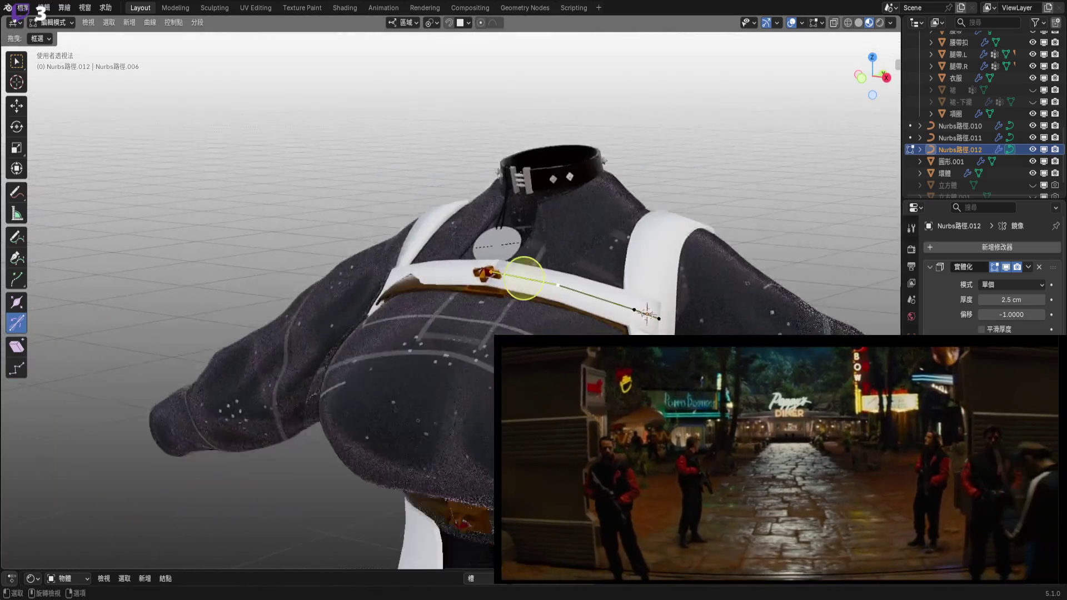
pyautogui.moveTo(650, 328)
pyautogui.mouseDown(button='middle')
pyautogui.moveTo(550, 261)
pyautogui.moveTo(464, 359)
pyautogui.moveTo(437, 340)
pyautogui.moveTo(383, 255)
pyautogui.mouseUp(button='middle')
pyautogui.scroll(6, 550, 261)
pyautogui.scroll(-5, 464, 359)
pyautogui.moveTo(388, 151)
pyautogui.mouseDown(button='middle')
pyautogui.moveTo(564, 261)
pyautogui.moveTo(800, 295)
pyautogui.moveTo(452, 241)
pyautogui.moveTo(588, 332)
pyautogui.mouseUp(button='middle')
pyautogui.moveTo(510, 320)
pyautogui.mouseDown(button='middle')
pyautogui.moveTo(556, 278)
pyautogui.moveTo(583, 273)
pyautogui.mouseUp(button='middle')
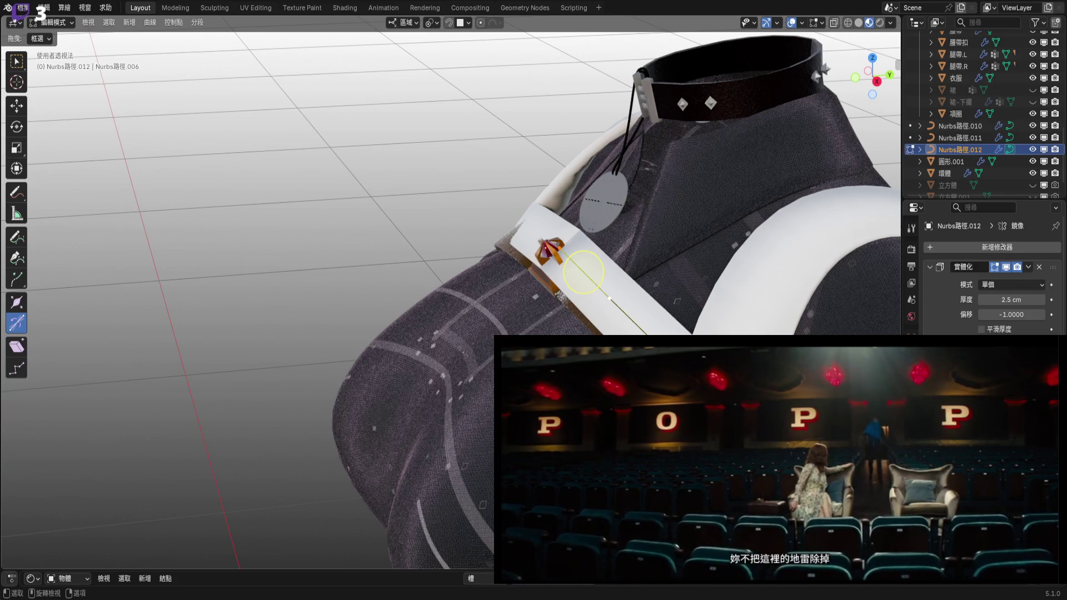
# Place the 3D cursor on the chosen point of the shoulder loop curve Nurbs路徑.010.
pyautogui.press('Tab')
pyautogui.scroll(3, 657, 207)
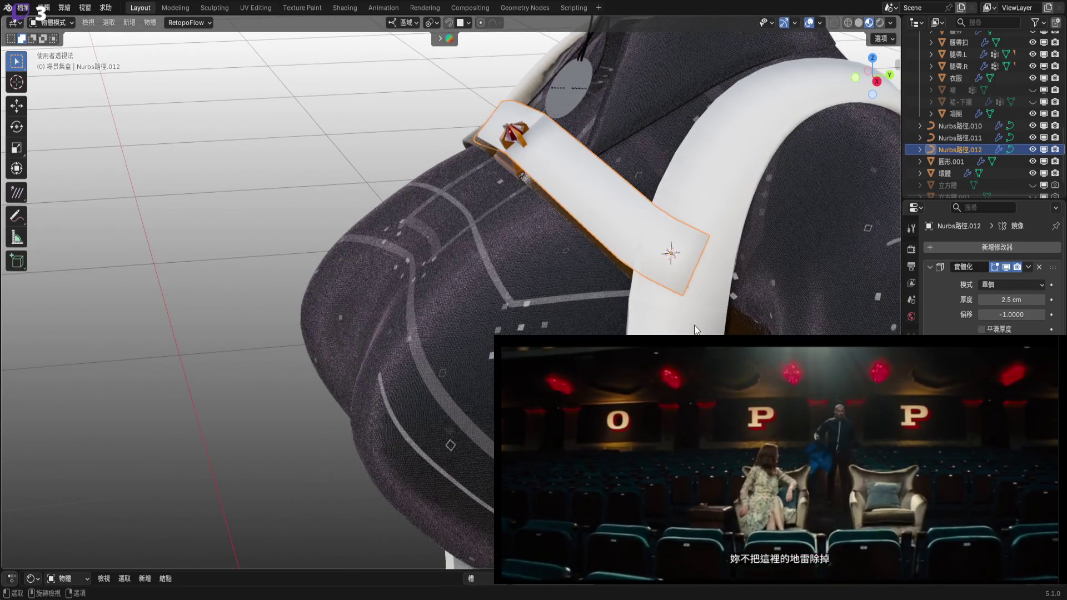
pyautogui.click(638, 242)
pyautogui.scroll(2, 638, 243)
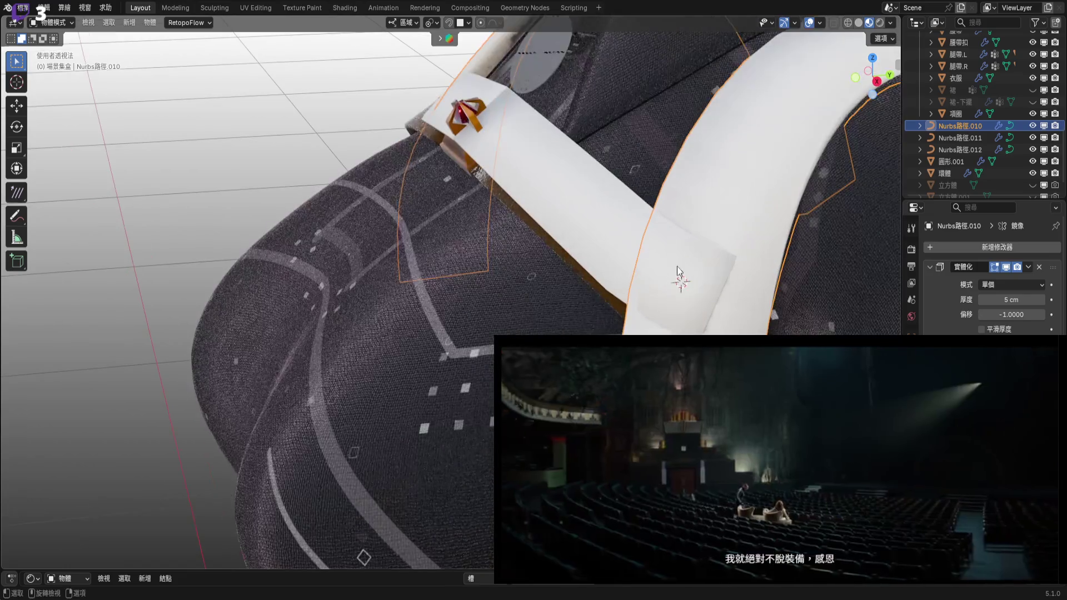
pyautogui.click(865, 78)
pyautogui.scroll(3, 659, 291)
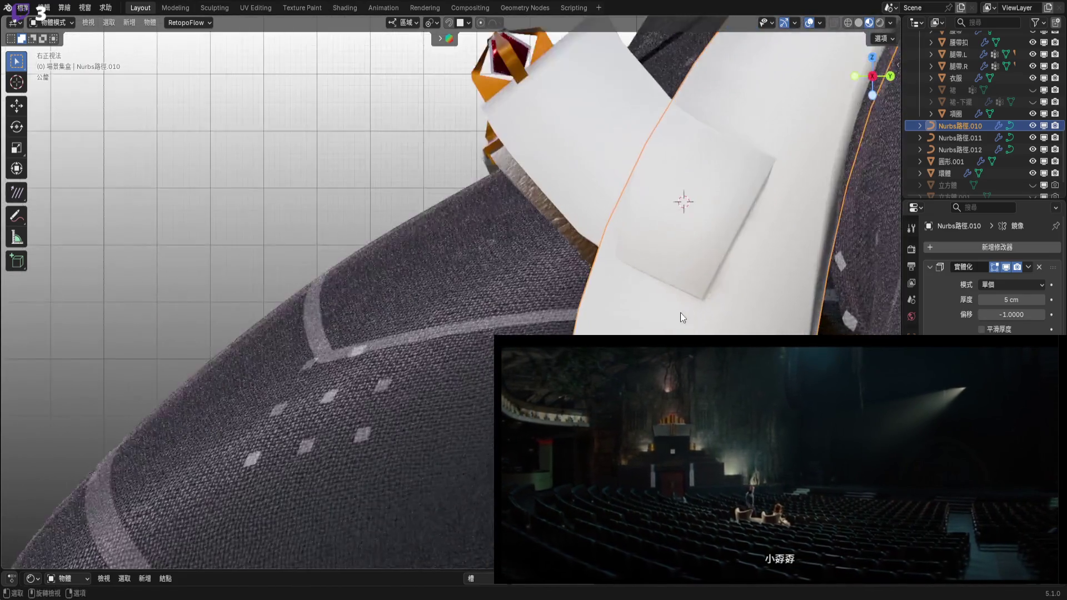
pyautogui.press('Tab')
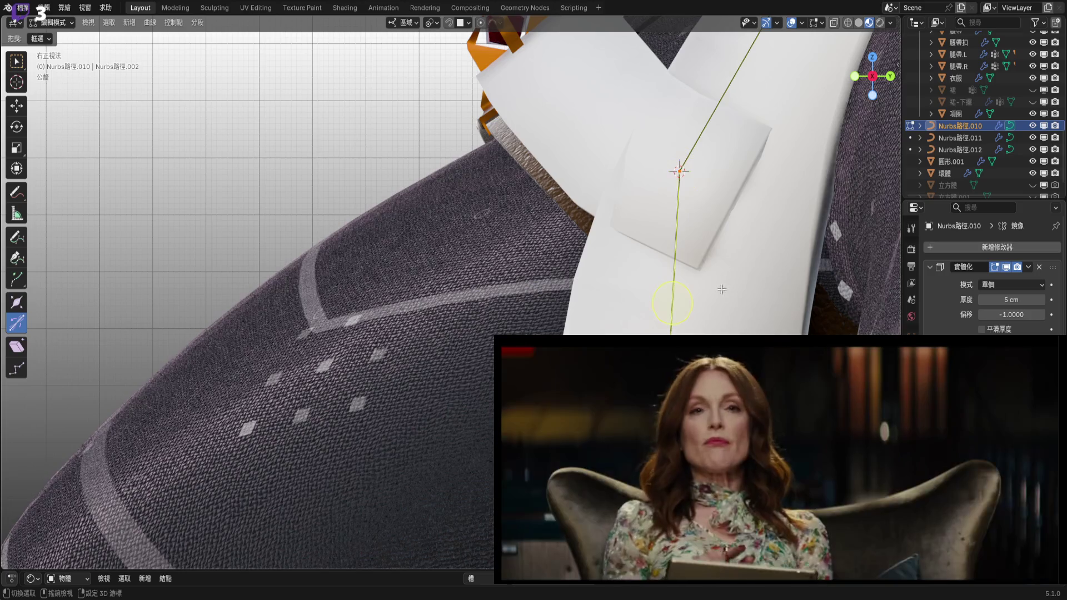
pyautogui.keyDown('shift'); pyautogui.scroll(1, 678, 203); pyautogui.keyUp('shift')
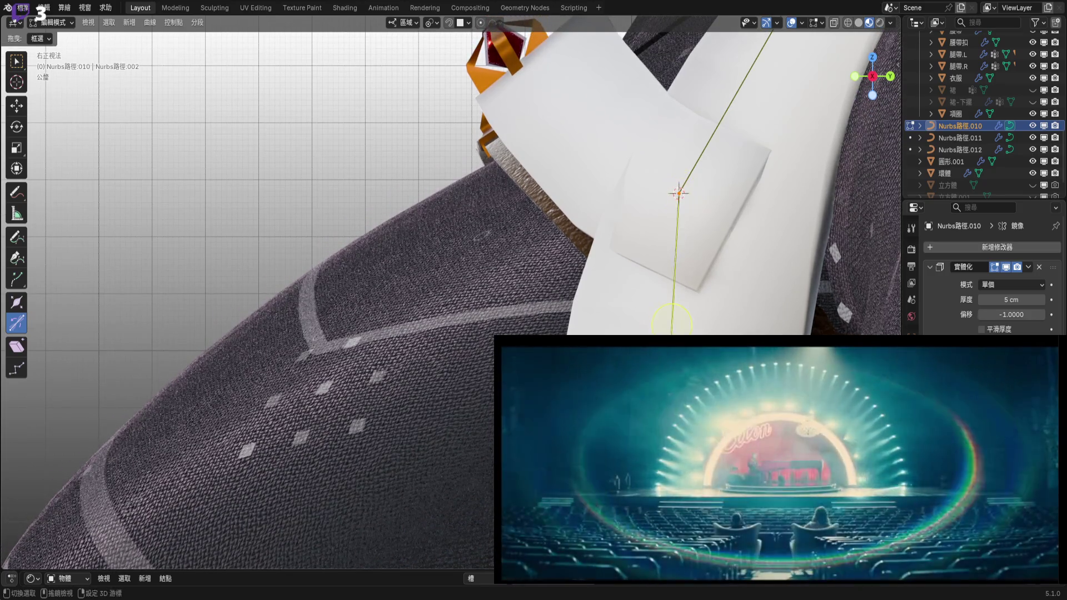
pyautogui.keyDown('shift'); pyautogui.moveTo(752, 306); pyautogui.dragTo(741, 284, button='middle'); pyautogui.keyUp('shift')
pyautogui.hotkey('shift', 's')
pyautogui.press('Escape')
pyautogui.press('Tab')
# Snap the short strap piece Nurbs路徑.012 onto the 3D cursor.
pyautogui.scroll(-3, 618, 253)
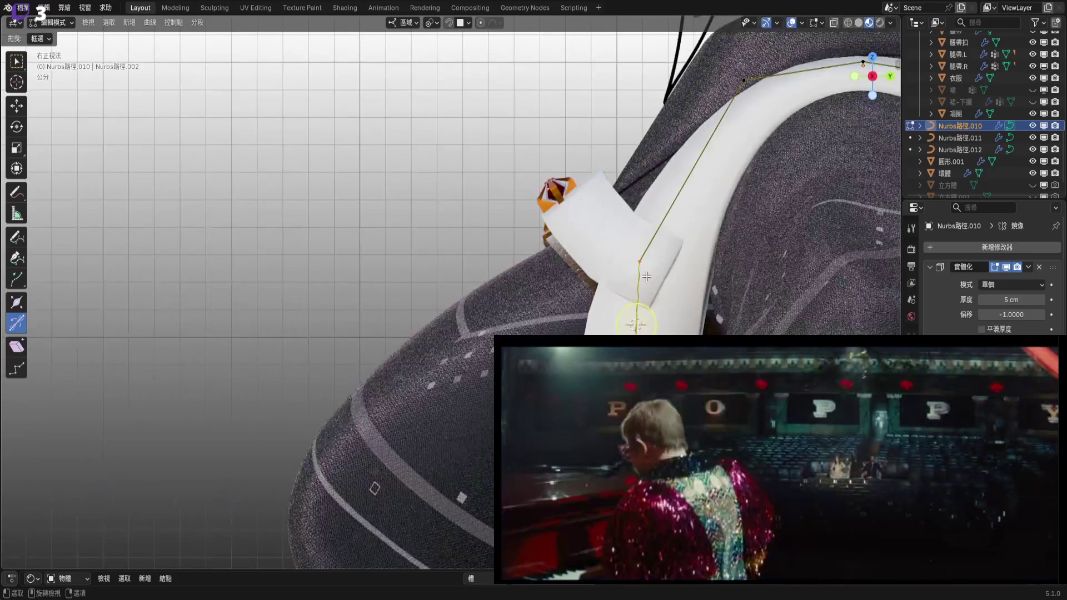
pyautogui.click(617, 253)
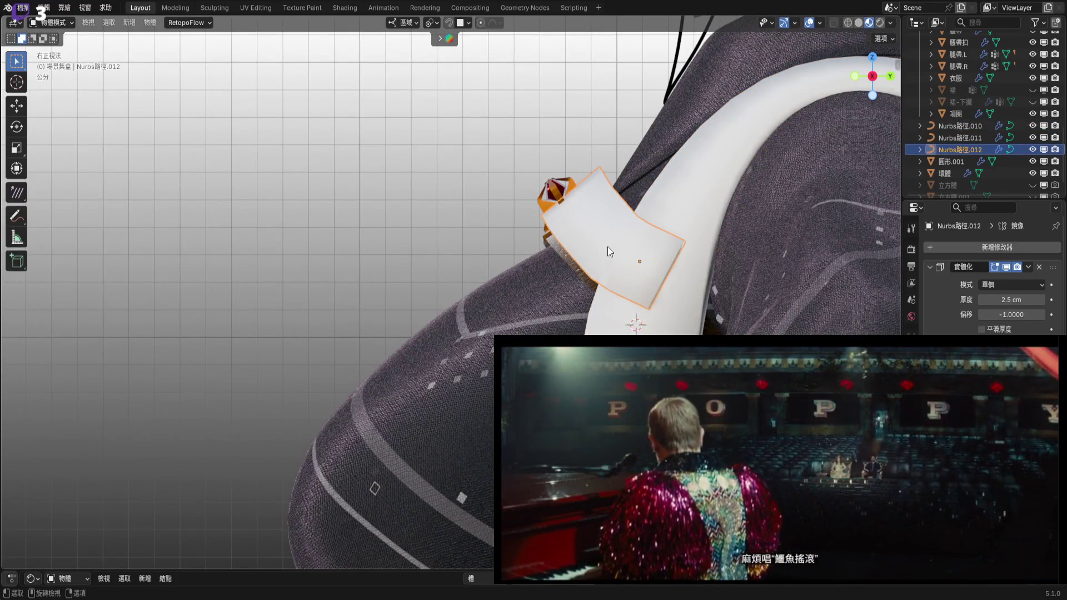
pyautogui.rightClick(620, 255)
pyautogui.moveTo(624, 257)
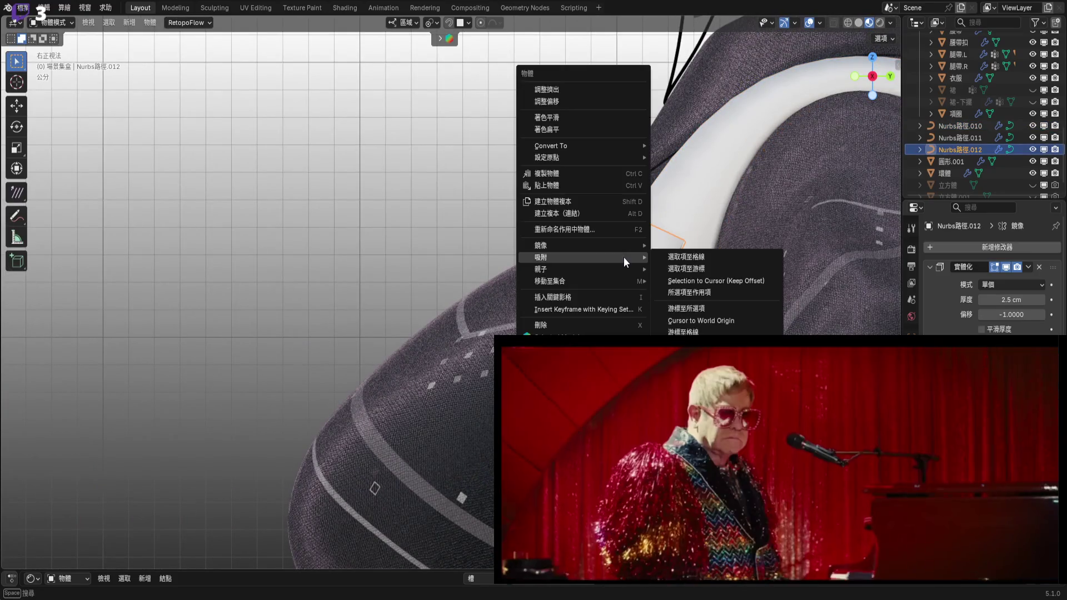
pyautogui.click(695, 270)
pyautogui.scroll(2, 615, 296)
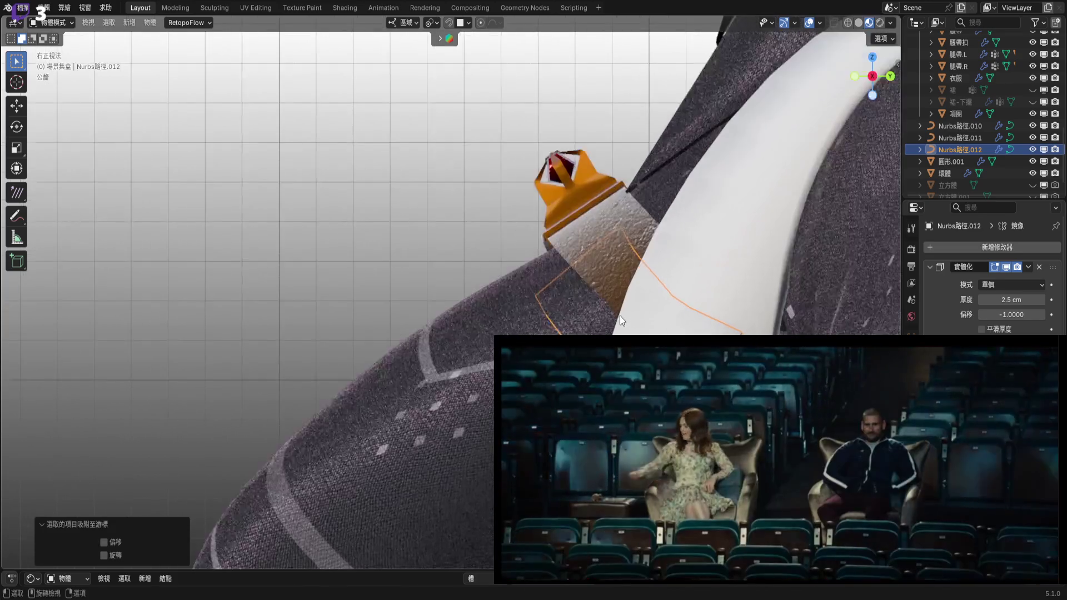
pyautogui.scroll(-2, 652, 309)
pyautogui.moveTo(651, 309)
pyautogui.mouseDown(button='middle')
pyautogui.moveTo(748, 316)
pyautogui.moveTo(609, 291)
pyautogui.moveTo(638, 306)
pyautogui.moveTo(611, 329)
pyautogui.moveTo(604, 238)
pyautogui.moveTo(648, 239)
pyautogui.moveTo(624, 305)
pyautogui.moveTo(522, 316)
pyautogui.moveTo(625, 293)
pyautogui.moveTo(611, 269)
pyautogui.moveTo(614, 296)
pyautogui.moveTo(617, 286)
pyautogui.mouseUp(button='middle')
# In top view, move the strap's end point 0.334 cm X and −2.271 cm Y, below the belt.
pyautogui.press('Tab')
pyautogui.moveTo(873, 78); pyautogui.dragTo(882, 73)
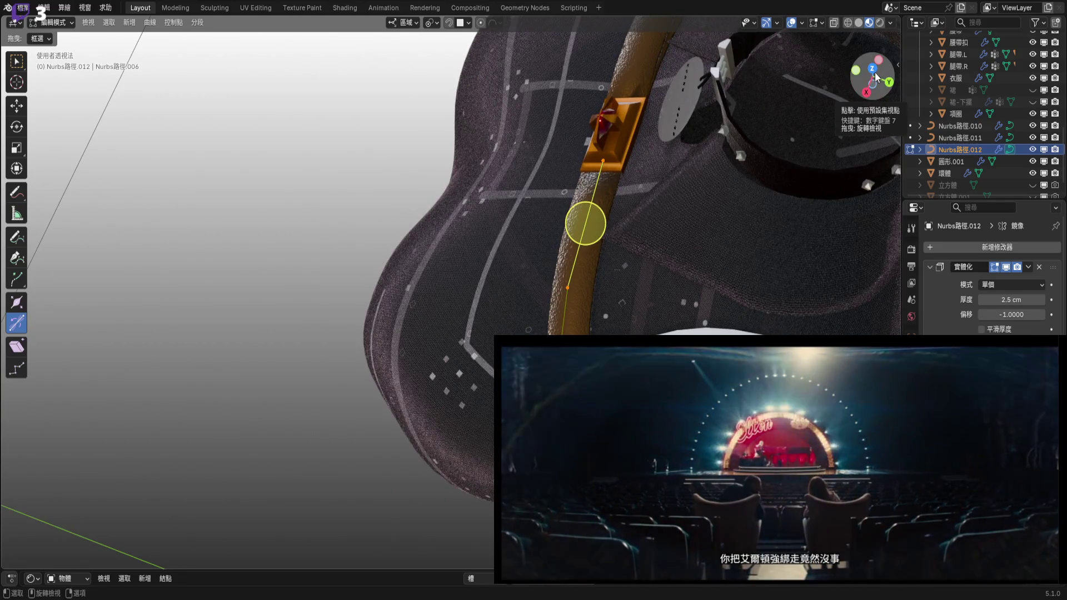
pyautogui.click(872, 69)
pyautogui.scroll(3, 671, 274)
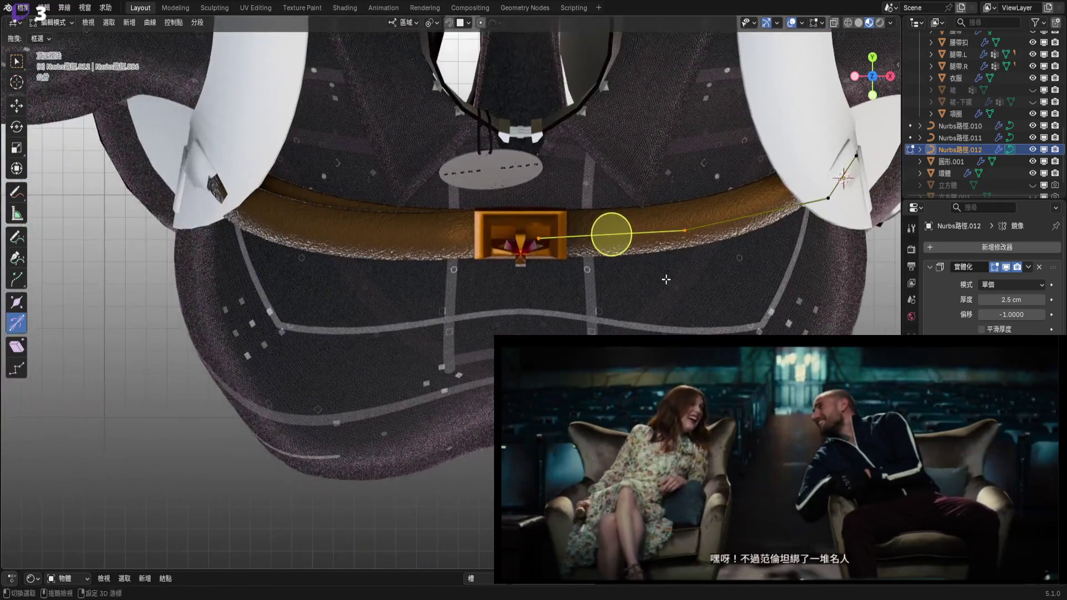
pyautogui.scroll(-1, 571, 399)
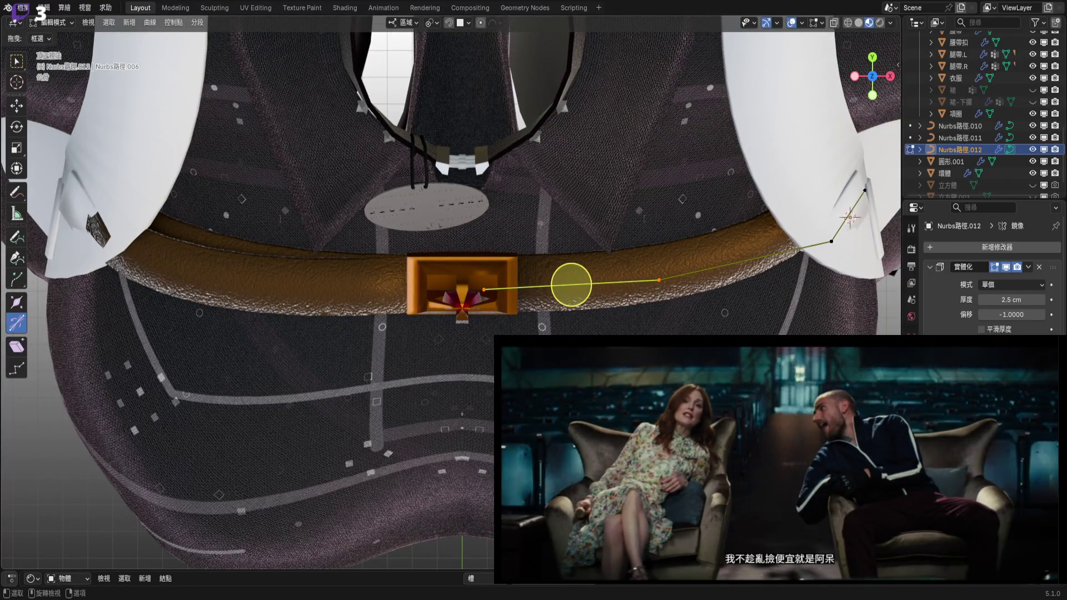
pyautogui.press('g')
pyautogui.press('y')
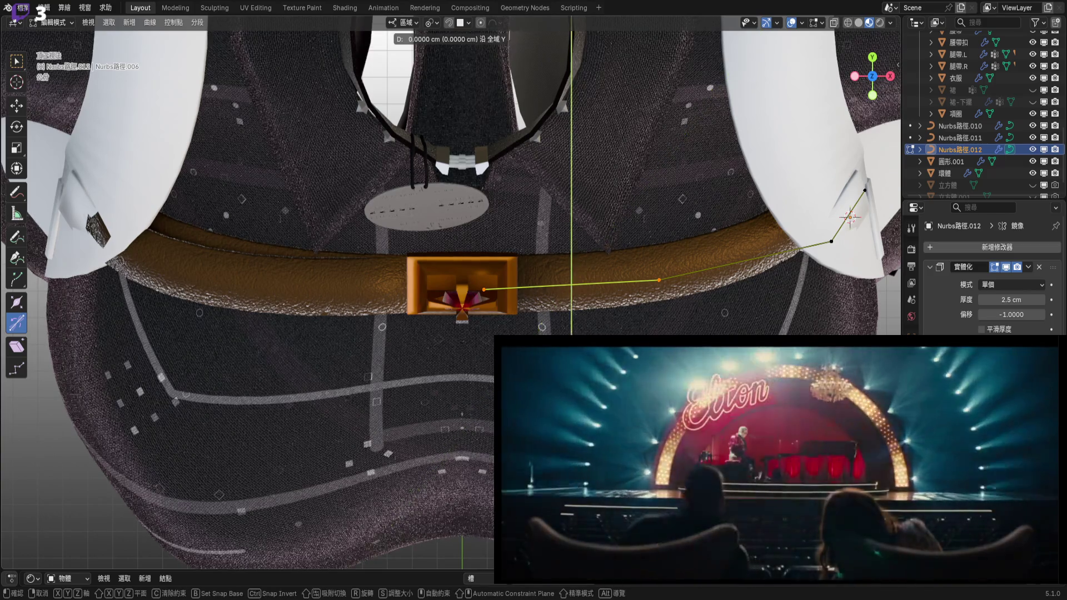
pyautogui.middleClick(572, 281)
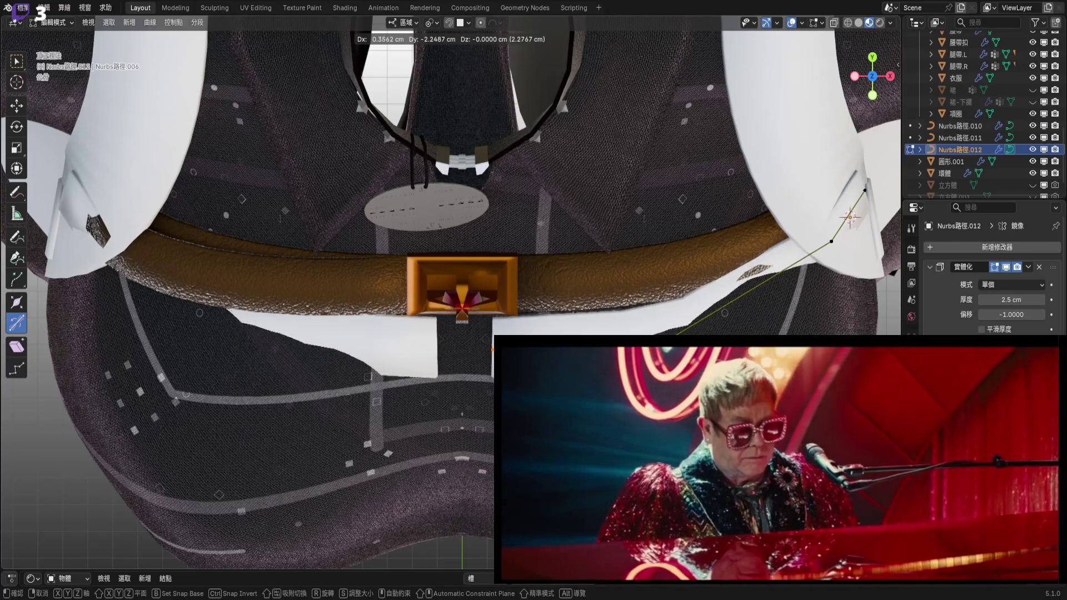
pyautogui.click(491, 350)
pyautogui.moveTo(491, 350)
pyautogui.mouseDown(button='middle')
pyautogui.moveTo(321, 264)
pyautogui.moveTo(571, 281)
pyautogui.moveTo(457, 310)
pyautogui.moveTo(500, 307)
pyautogui.mouseUp(button='middle')
# Select the strap curve's other end point and subdivide to add a midpoint.
pyautogui.scroll(3, 500, 307)
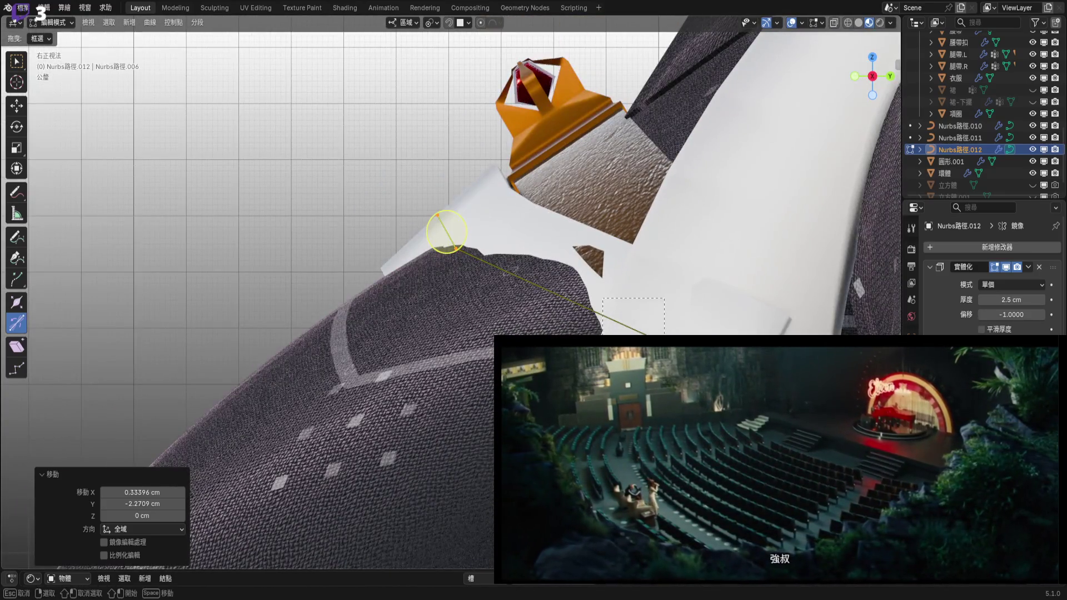
pyautogui.click(456, 249)
pyautogui.keyDown('shift'); pyautogui.moveTo(456, 248); pyautogui.dragTo(478, 269, button='middle'); pyautogui.keyUp('shift')
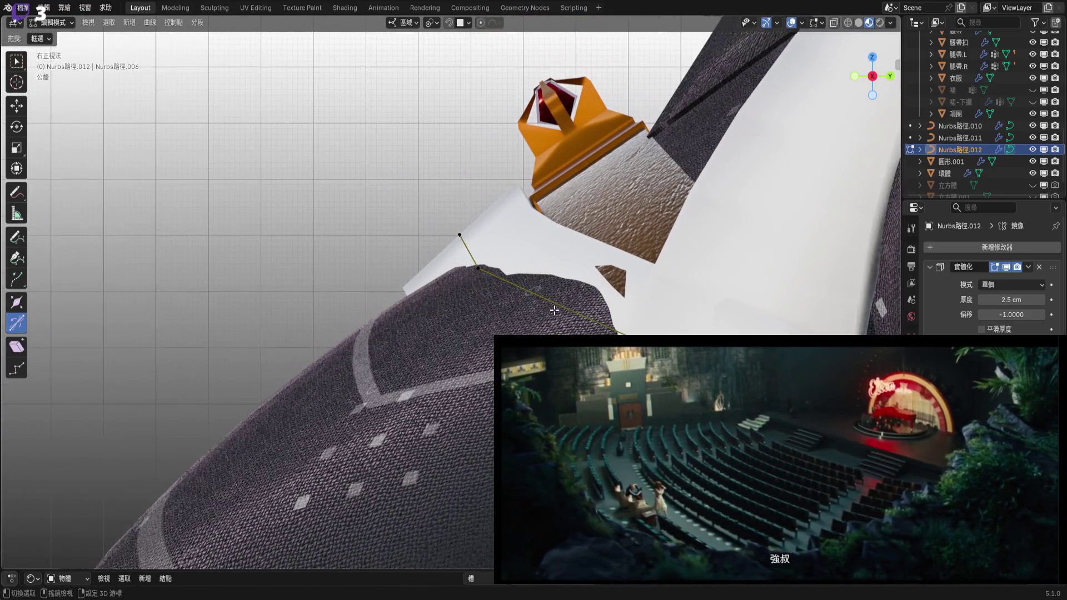
pyautogui.rightClick(621, 281)
pyautogui.click(621, 281)
pyautogui.moveTo(621, 281)
pyautogui.mouseDown(button='middle')
pyautogui.moveTo(641, 329)
pyautogui.moveTo(550, 317)
pyautogui.moveTo(870, 71)
pyautogui.mouseUp(button='middle')
# From the top view, move the selected points 0.544 cm X and −0.609 cm Y beside the belt.
pyautogui.moveTo(870, 71); pyautogui.dragTo(662, 243)
pyautogui.scroll(-3, 663, 243)
pyautogui.press('g')
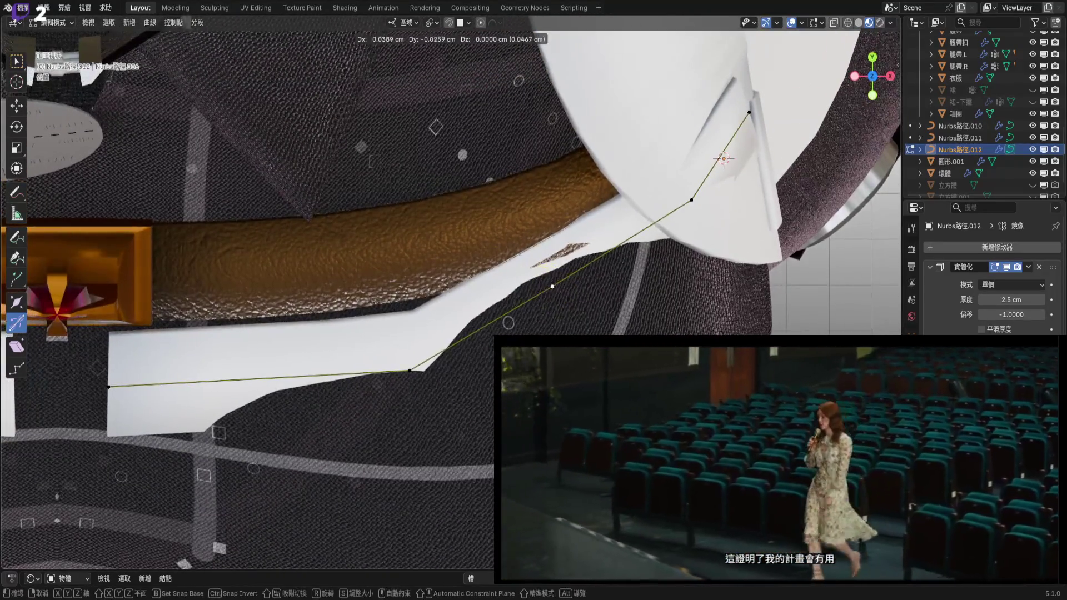
pyautogui.click(579, 309)
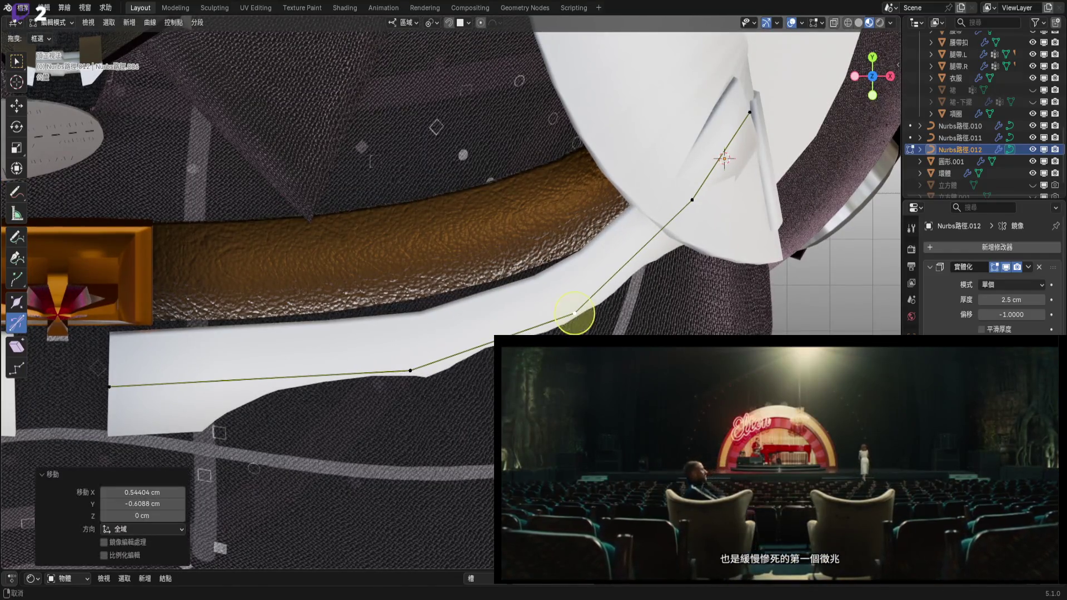
pyautogui.scroll(-3, 677, 304)
pyautogui.keyDown('shift'); pyautogui.moveTo(676, 304); pyautogui.dragTo(724, 335, button='middle'); pyautogui.keyUp('shift')
pyautogui.keyDown('shift'); pyautogui.moveTo(518, 313); pyautogui.dragTo(488, 242, button='middle'); pyautogui.keyUp('shift')
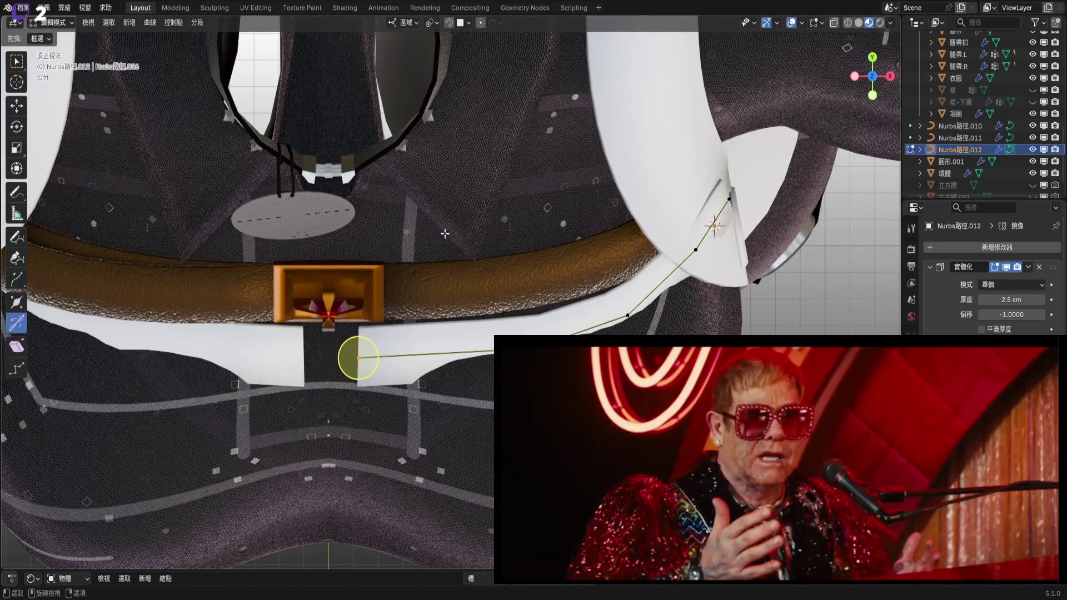
pyautogui.scroll(4, 547, 311)
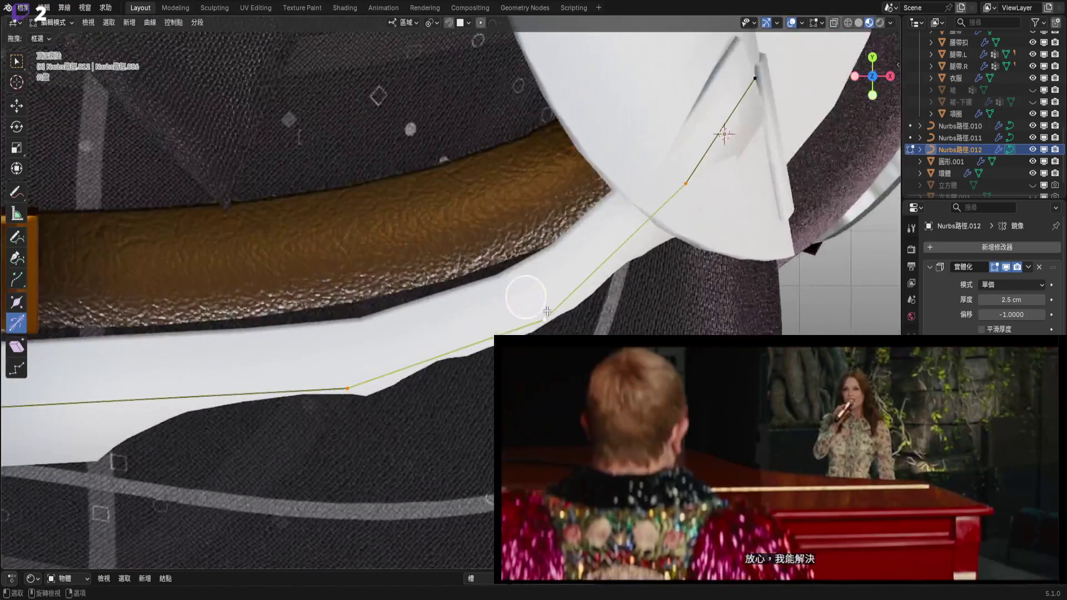
pyautogui.moveTo(547, 311); pyautogui.dragTo(519, 322, button='middle')
# Tilt the strap curve points by about 8.73°.
pyautogui.hotkey('ctrl', 't')
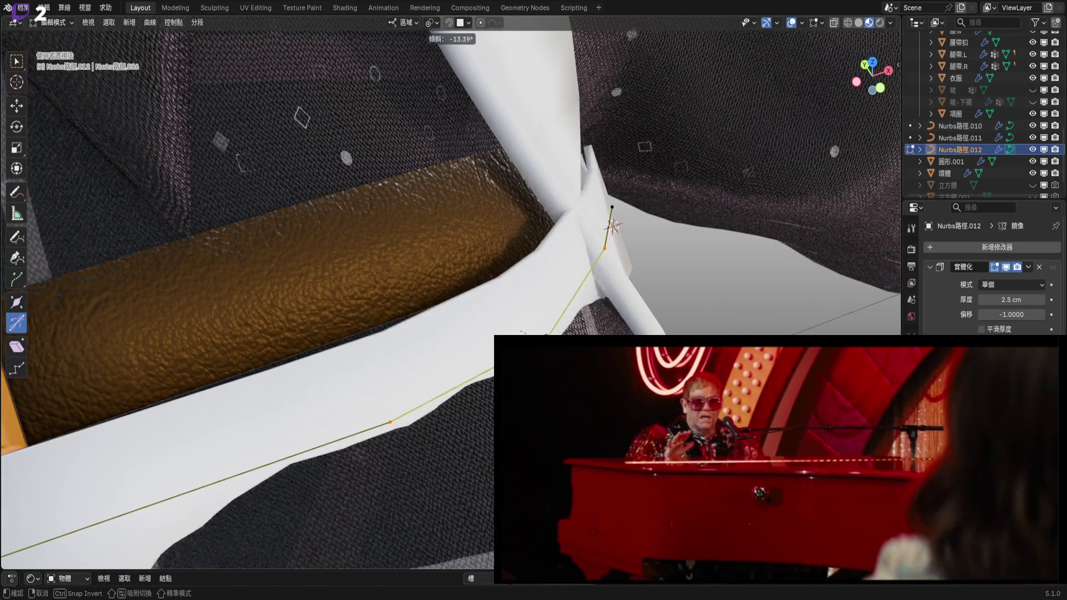
pyautogui.click(426, 435)
pyautogui.moveTo(426, 435)
pyautogui.mouseDown(button='middle')
pyautogui.moveTo(428, 374)
pyautogui.moveTo(452, 354)
pyautogui.moveTo(397, 370)
pyautogui.moveTo(338, 243)
pyautogui.moveTo(416, 124)
pyautogui.moveTo(507, 100)
pyautogui.moveTo(519, 169)
pyautogui.mouseUp(button='middle')
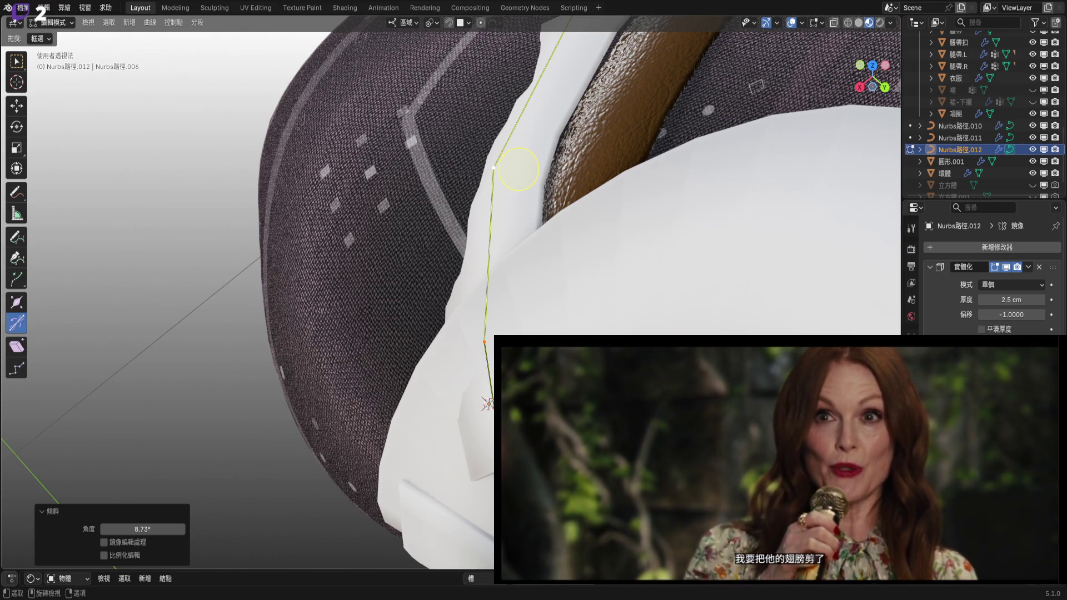
pyautogui.moveTo(500, 278)
pyautogui.mouseDown(button='middle')
pyautogui.moveTo(472, 415)
pyautogui.moveTo(461, 422)
pyautogui.mouseUp(button='middle')
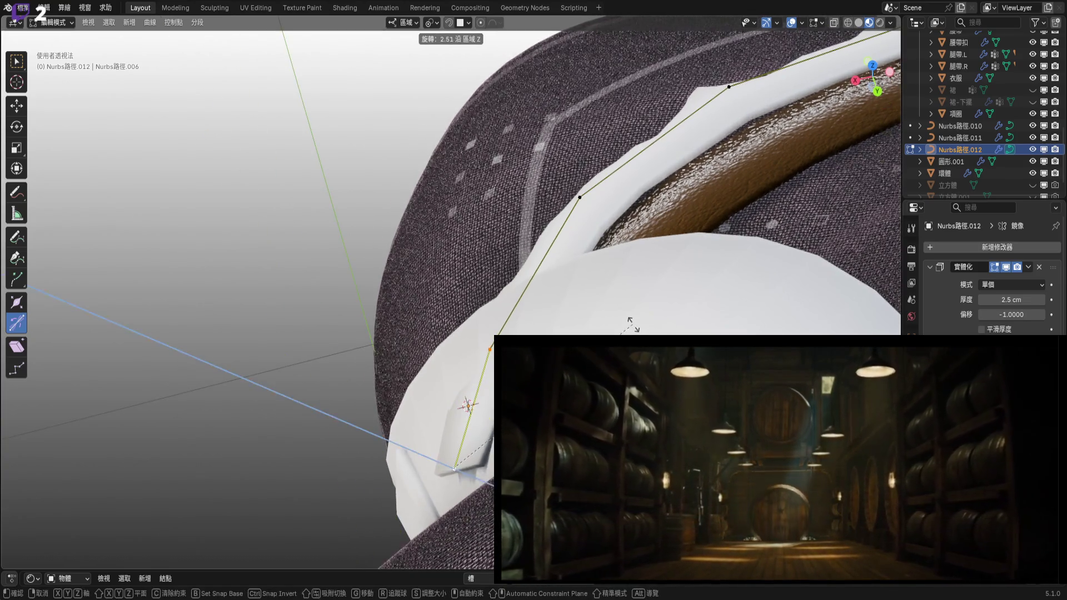
# Change the rotation pivot and rotate the end curve point in top view.
pyautogui.rightClick(461, 422)
pyautogui.click(432, 22)
pyautogui.click(453, 103)
pyautogui.keyDown('shift'); pyautogui.moveTo(576, 342); pyautogui.dragTo(571, 326, button='middle'); pyautogui.keyUp('shift')
pyautogui.press('r')
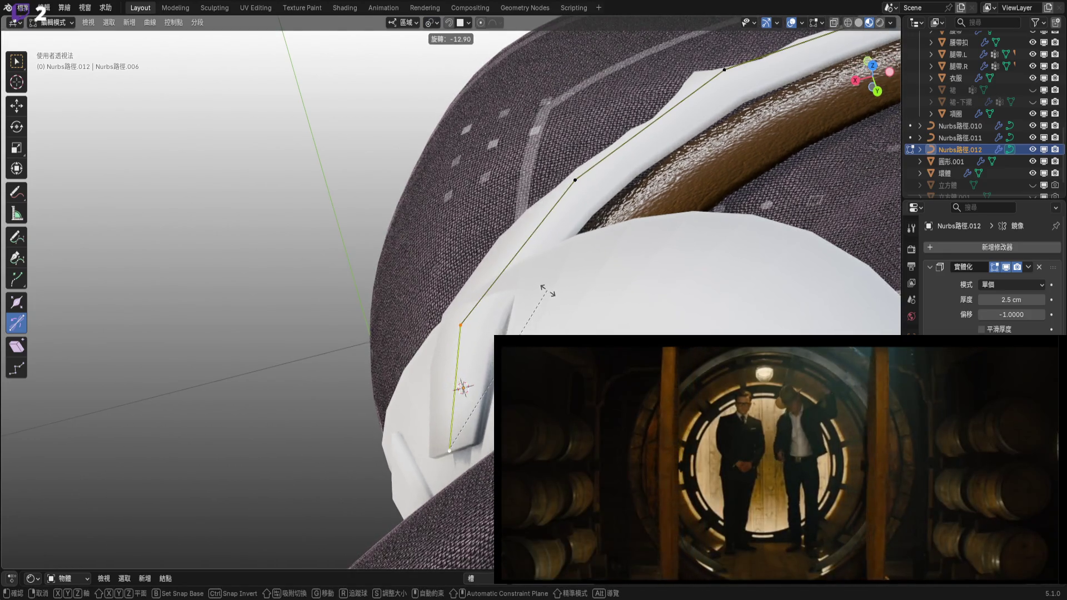
pyautogui.click(872, 81)
pyautogui.scroll(5, 655, 278)
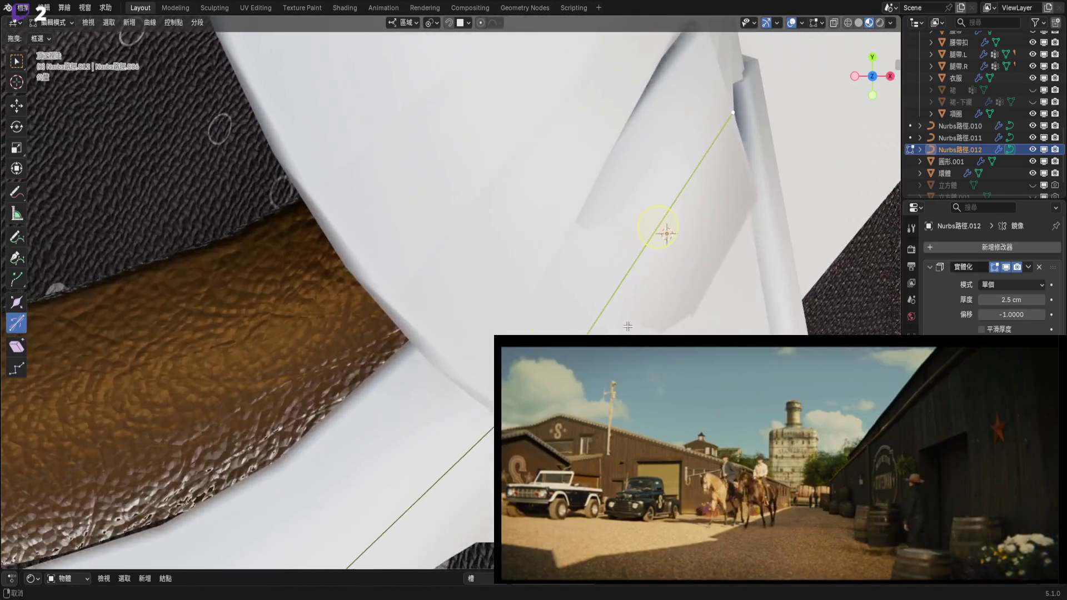
pyautogui.scroll(-4, 628, 326)
pyautogui.press('r')
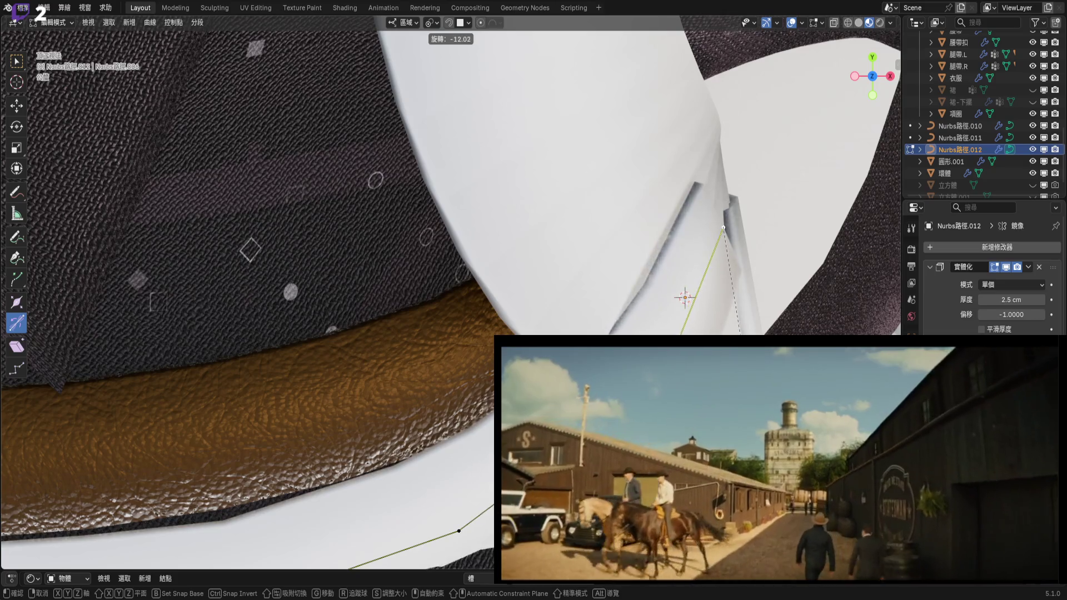
pyautogui.click(685, 297)
pyautogui.moveTo(684, 297)
pyautogui.mouseDown(button='middle')
pyautogui.moveTo(667, 226)
pyautogui.moveTo(638, 300)
pyautogui.moveTo(611, 309)
pyautogui.mouseUp(button='middle')
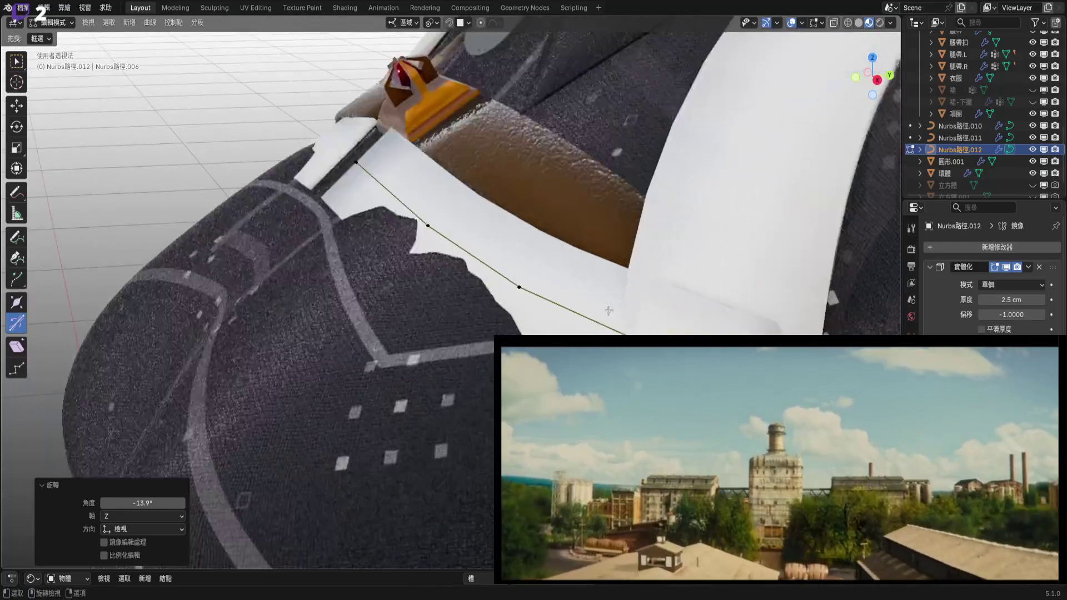
# Rotate the end point further, checking from oblique and right-side views.
pyautogui.moveTo(880, 78); pyautogui.dragTo(850, 92)
pyautogui.moveTo(530, 306)
pyautogui.mouseDown(button='middle')
pyautogui.moveTo(534, 317)
pyautogui.moveTo(530, 294)
pyautogui.mouseUp(button='middle')
pyautogui.press('r')
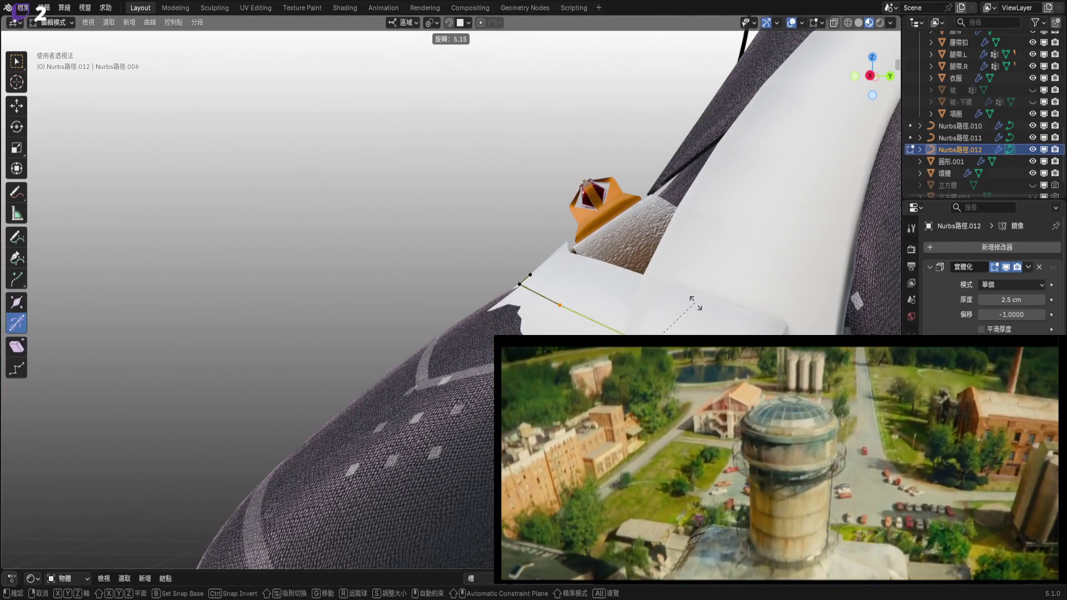
pyautogui.click(694, 302)
pyautogui.moveTo(695, 303)
pyautogui.mouseDown(button='middle')
pyautogui.moveTo(777, 211)
pyautogui.moveTo(861, 83)
pyautogui.mouseUp(button='middle')
pyautogui.click(872, 76)
pyautogui.scroll(4, 611, 267)
pyautogui.press('r')
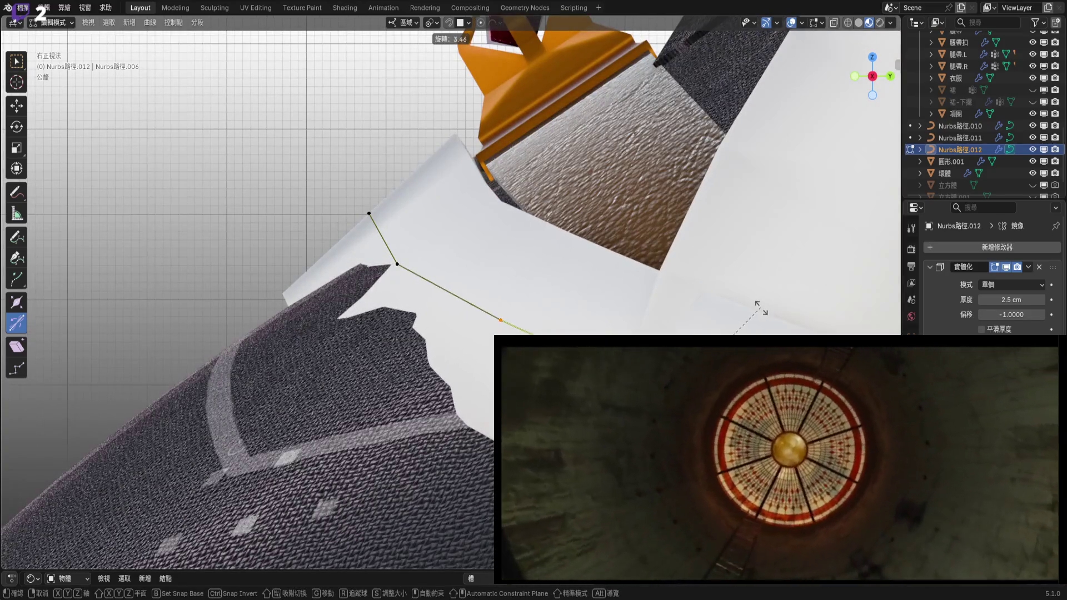
pyautogui.click(760, 308)
pyautogui.keyDown('shift'); pyautogui.moveTo(760, 308); pyautogui.dragTo(875, 291, button='middle'); pyautogui.keyUp('shift')
# Raise the curve's middle point slightly.
pyautogui.click(517, 239)
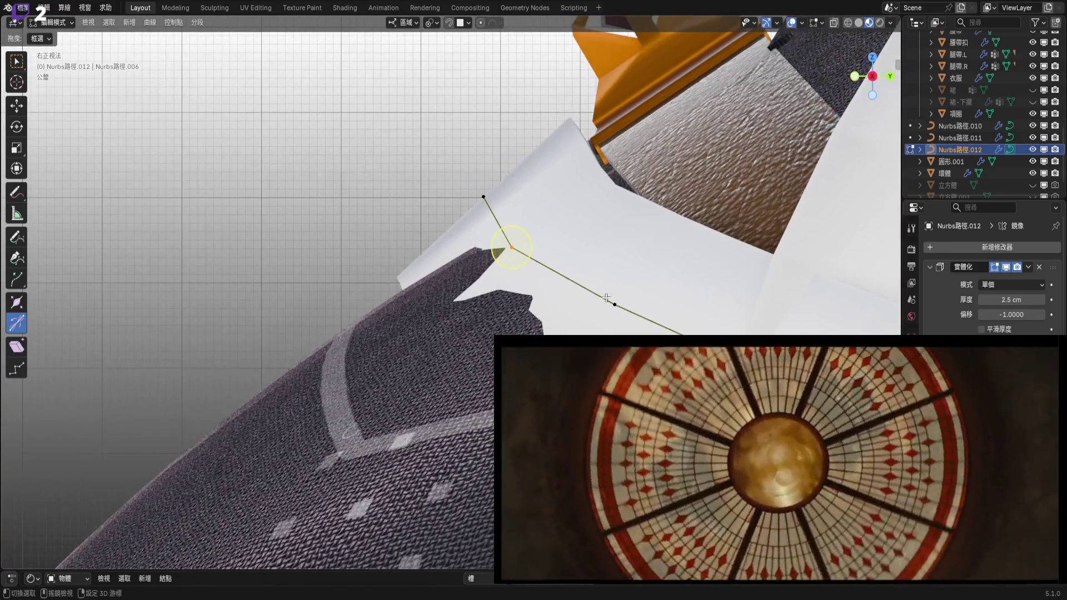
pyautogui.press('g')
pyautogui.click(635, 216)
pyautogui.keyDown('shift'); pyautogui.moveTo(573, 279); pyautogui.dragTo(524, 267, button='middle'); pyautogui.keyUp('shift')
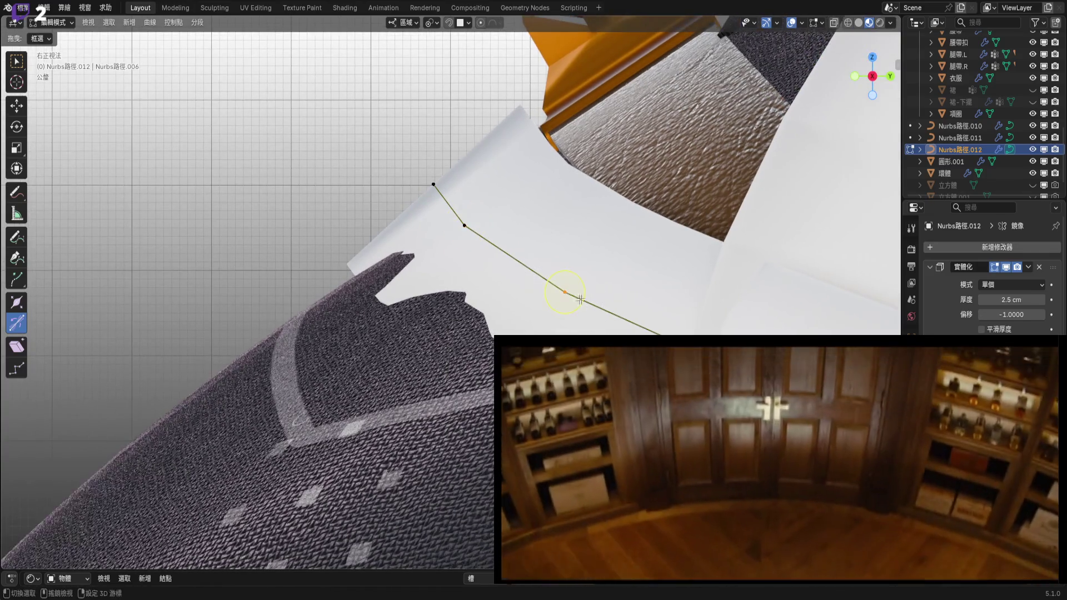
# Select the middle and top points and tilt them 4.5°.
pyautogui.keyDown('shift'); pyautogui.click(565, 291); pyautogui.keyUp('shift')
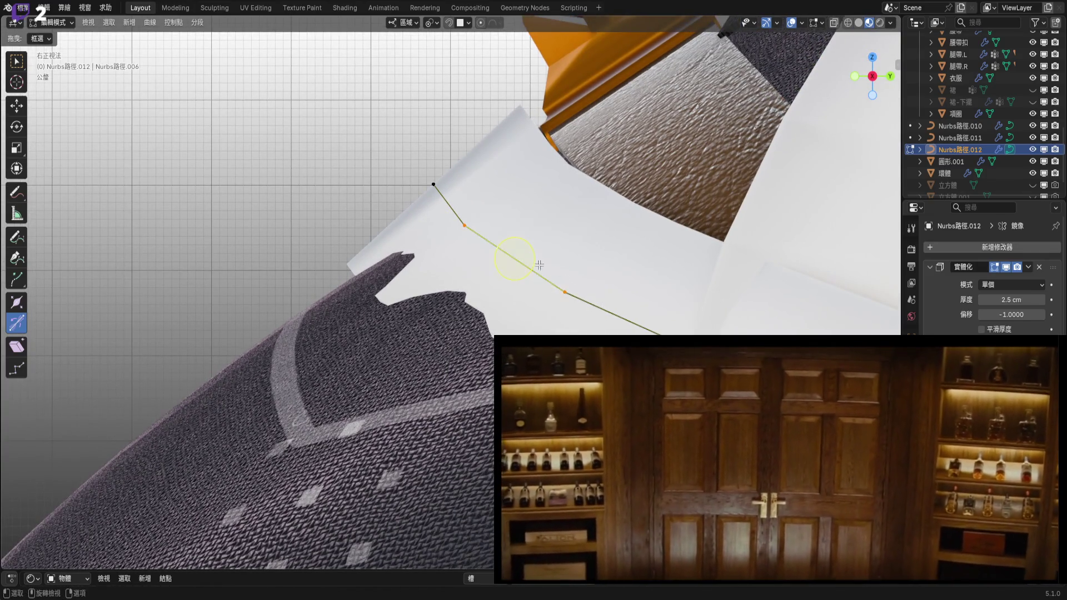
pyautogui.press('ctrl+KP_Add')
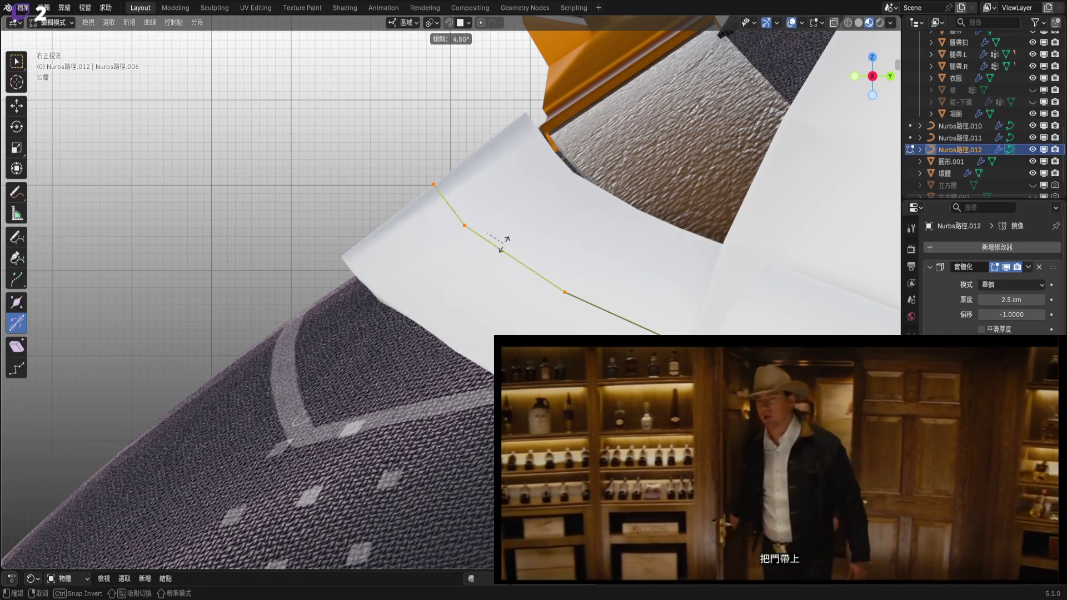
pyautogui.moveTo(500, 239); pyautogui.dragTo(568, 310)
pyautogui.moveTo(569, 310)
pyautogui.mouseDown(button='middle')
pyautogui.moveTo(555, 287)
pyautogui.moveTo(546, 295)
pyautogui.moveTo(584, 335)
pyautogui.moveTo(481, 360)
pyautogui.moveTo(423, 422)
pyautogui.moveTo(674, 309)
pyautogui.moveTo(683, 329)
pyautogui.mouseUp(button='middle')
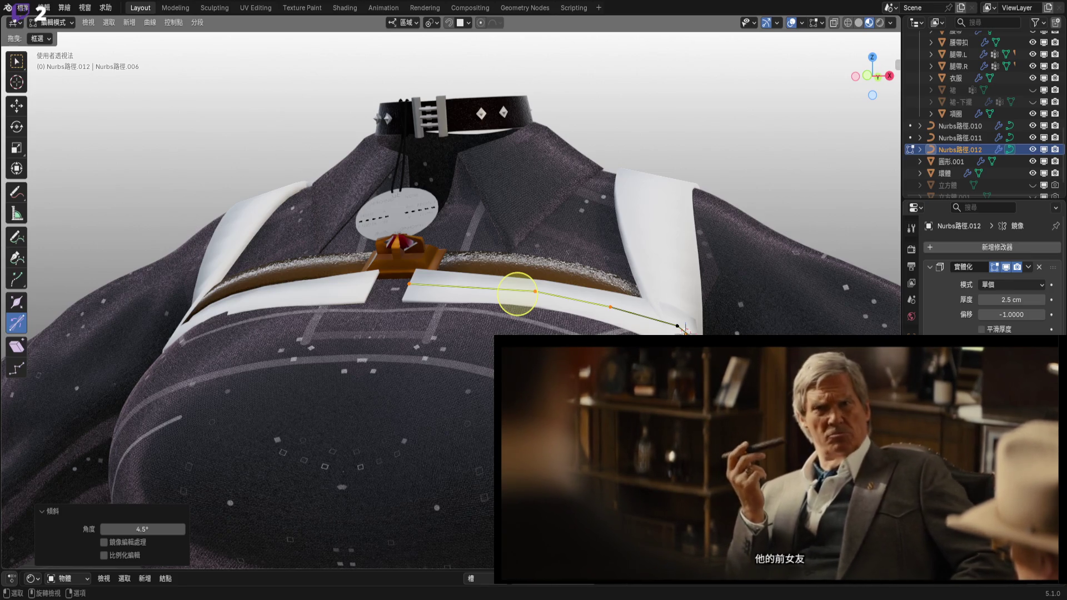
# Subdivide the white strip's curve to add a midpoint.
pyautogui.moveTo(517, 293)
pyautogui.mouseDown(button='middle')
pyautogui.moveTo(572, 262)
pyautogui.moveTo(638, 297)
pyautogui.moveTo(555, 311)
pyautogui.moveTo(417, 400)
pyautogui.moveTo(411, 444)
pyautogui.mouseUp(button='middle')
pyautogui.moveTo(590, 329); pyautogui.dragTo(398, 342, button='middle')
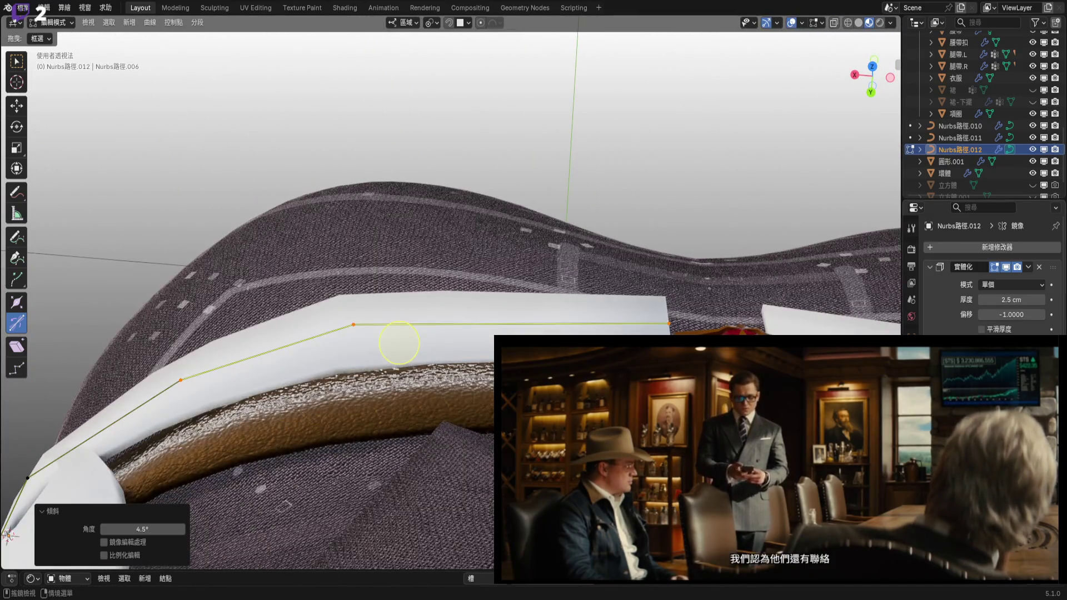
pyautogui.moveTo(398, 343); pyautogui.dragTo(403, 503, button='middle')
pyautogui.moveTo(519, 286); pyautogui.dragTo(487, 259, button='middle')
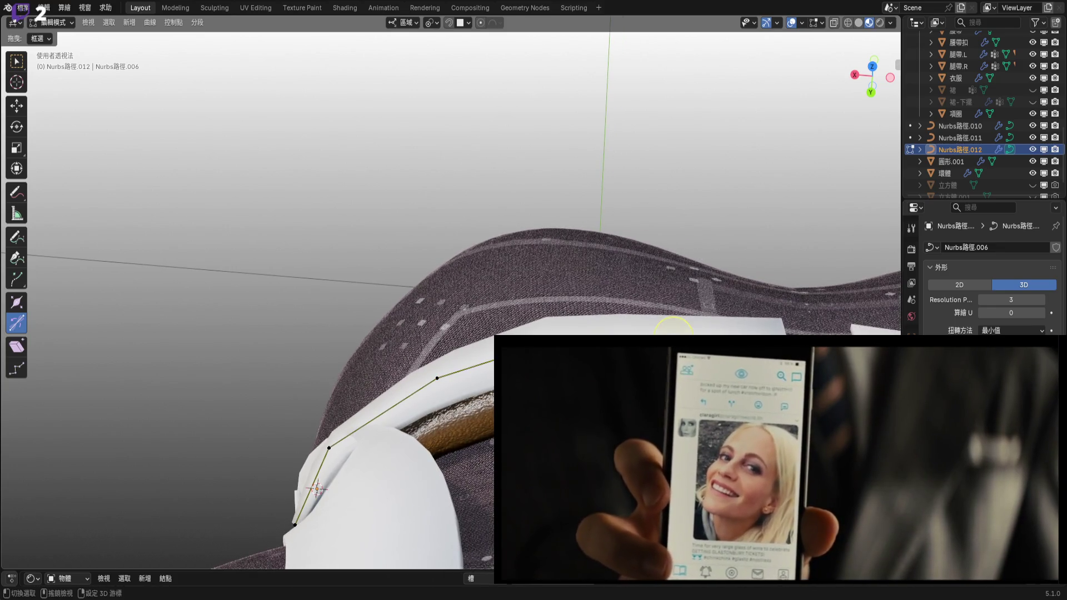
pyautogui.moveTo(639, 278); pyautogui.dragTo(715, 302, button='middle')
pyautogui.rightClick(715, 301)
pyautogui.click(666, 278)
pyautogui.scroll(5, 667, 279)
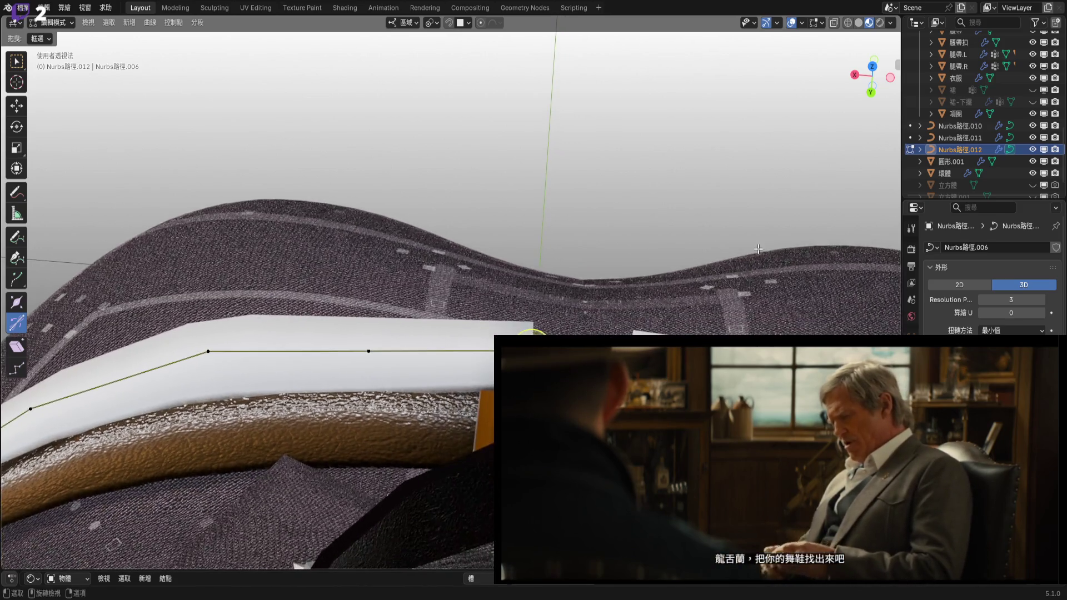
# In top view, move the end point to the buckle centre and nudge the seam point left.
pyautogui.click(872, 66)
pyautogui.press('g')
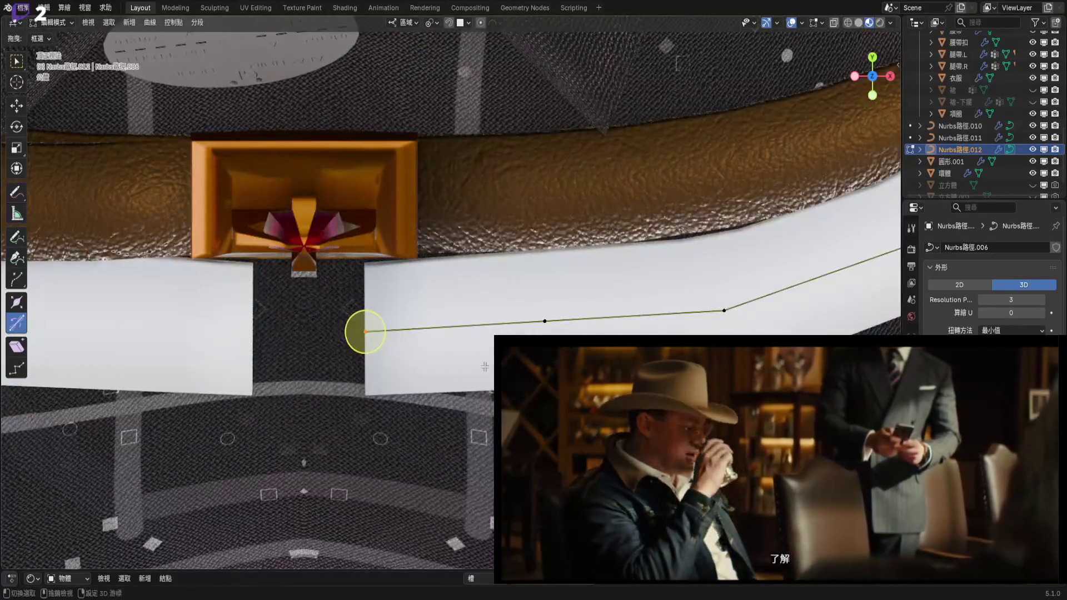
pyautogui.keyDown('alt'); pyautogui.scroll(3, 559, 321); pyautogui.keyUp('alt')
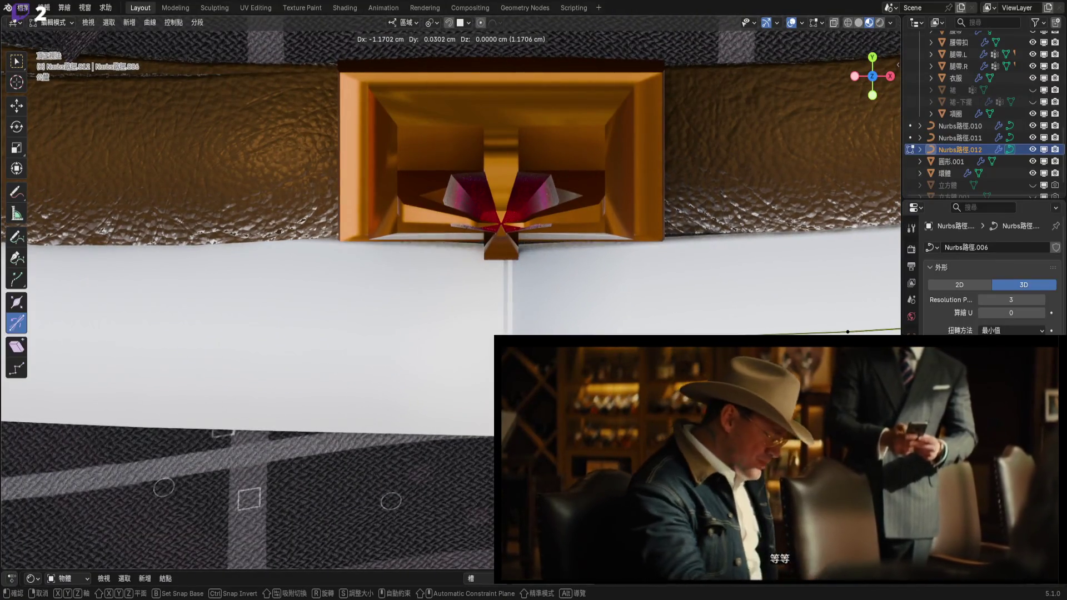
pyautogui.click(508, 332)
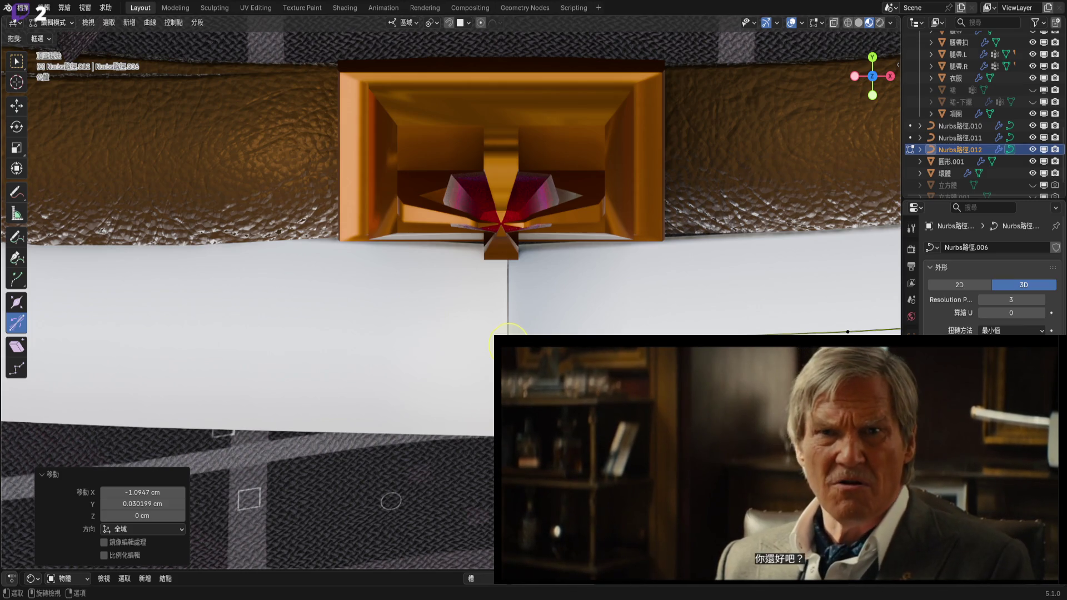
pyautogui.scroll(3, 508, 332)
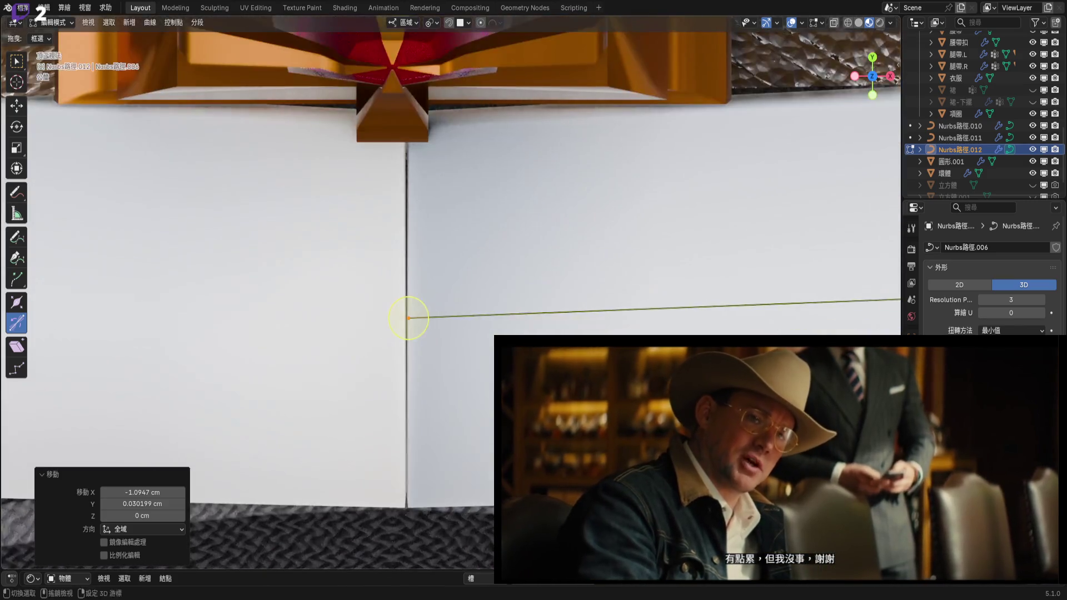
pyautogui.keyDown('shift'); pyautogui.moveTo(410, 316); pyautogui.dragTo(493, 345, button='middle'); pyautogui.keyUp('shift')
pyautogui.press('g')
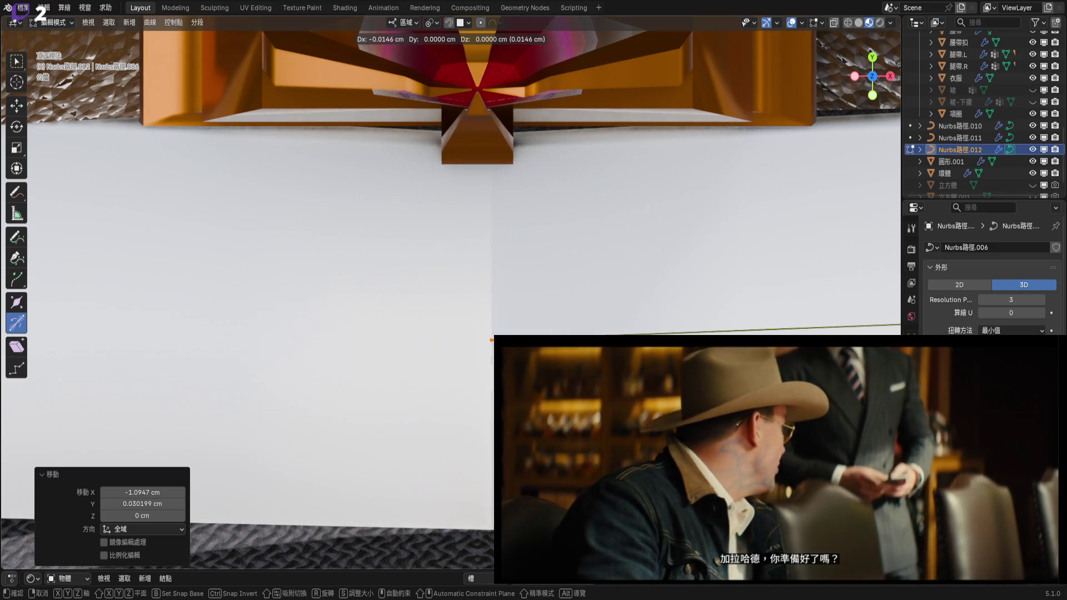
pyautogui.click(491, 340)
# Shift the end point under the buckle by −0.060398 cm X and 0.12835 cm Y.
pyautogui.scroll(-3, 491, 339)
pyautogui.moveTo(376, 352)
pyautogui.keyDown('shift'); pyautogui.mouseDown(button='middle')
pyautogui.moveTo(48, 369)
pyautogui.moveTo(131, 377)
pyautogui.mouseUp(button='middle'); pyautogui.keyUp('shift')
pyautogui.scroll(-1, 48, 368)
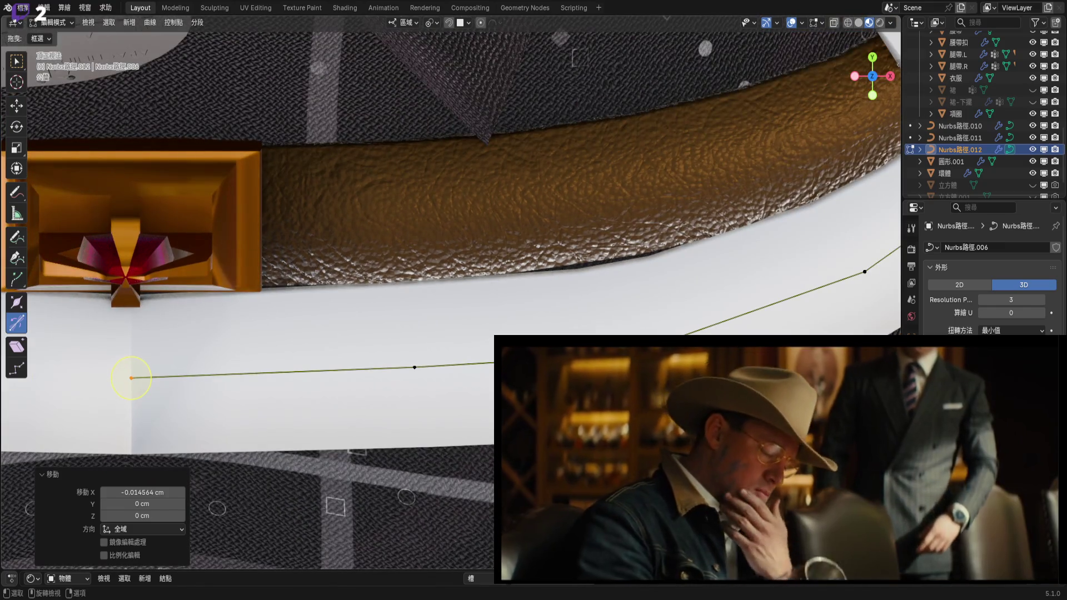
pyautogui.press('g')
pyautogui.scroll(2, 131, 378)
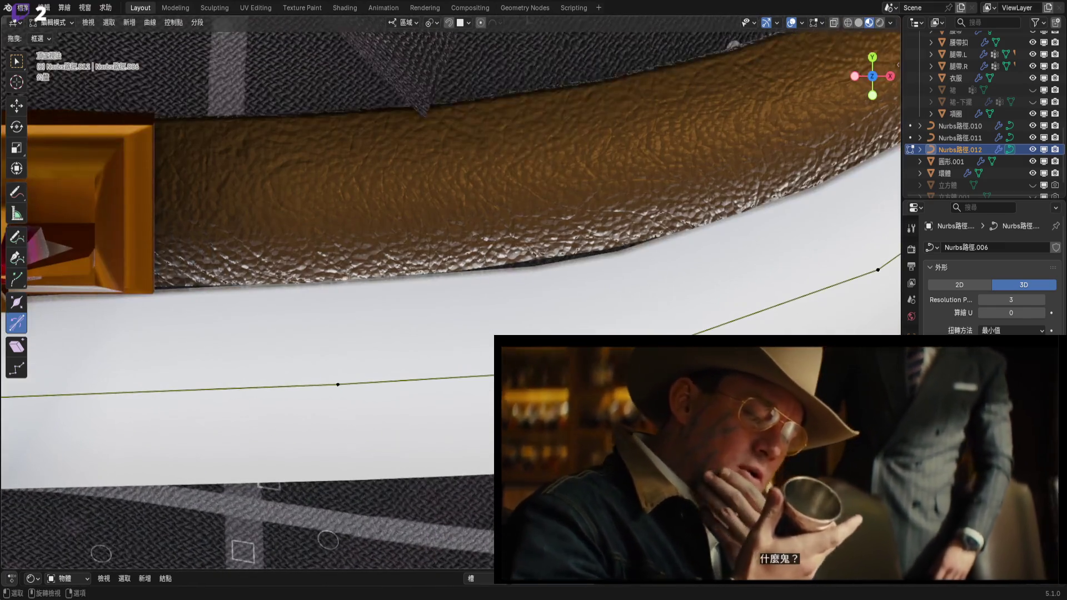
pyautogui.press('Return')
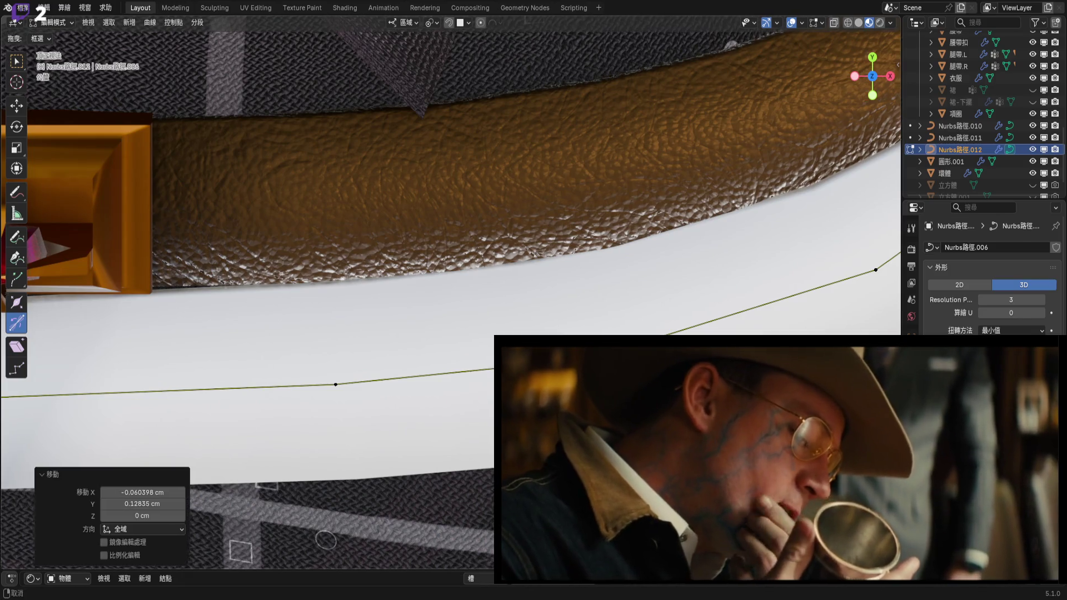
pyautogui.scroll(-2, 450, 222)
pyautogui.moveTo(450, 222); pyautogui.dragTo(450, 167, button='middle')
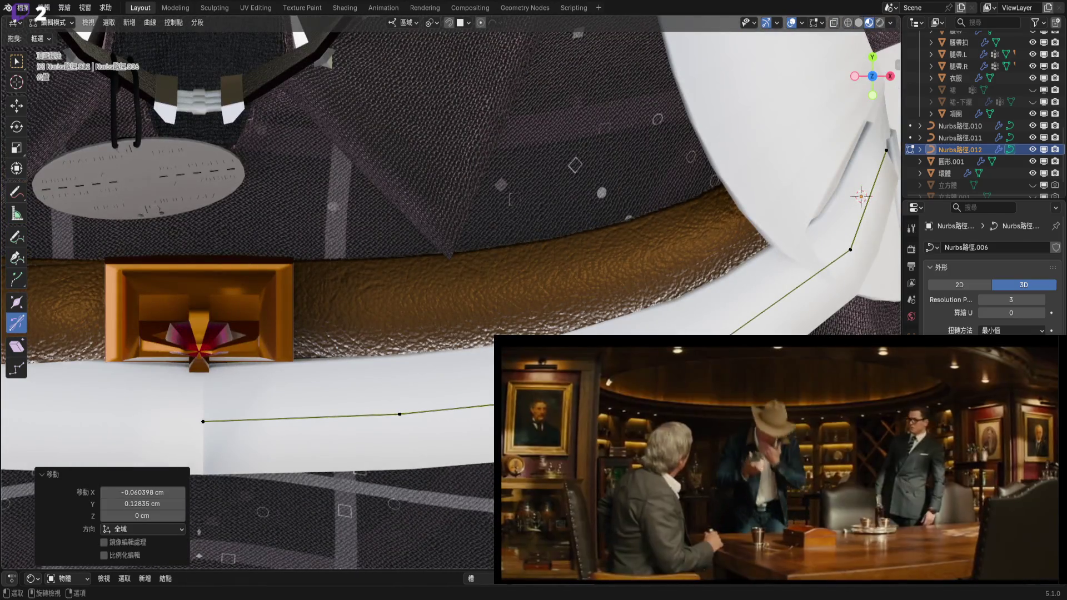
# Tilt the selected strip curve points by 6.87°.
pyautogui.moveTo(450, 223); pyautogui.dragTo(416, 188, button='middle')
pyautogui.hotkey('ctrl', 't')
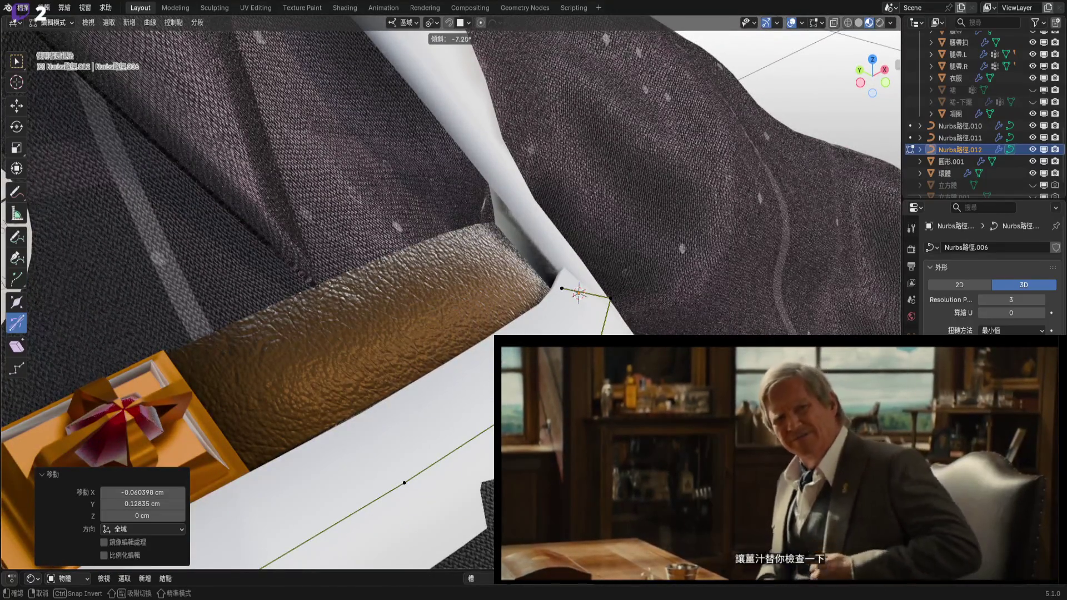
pyautogui.press('Return')
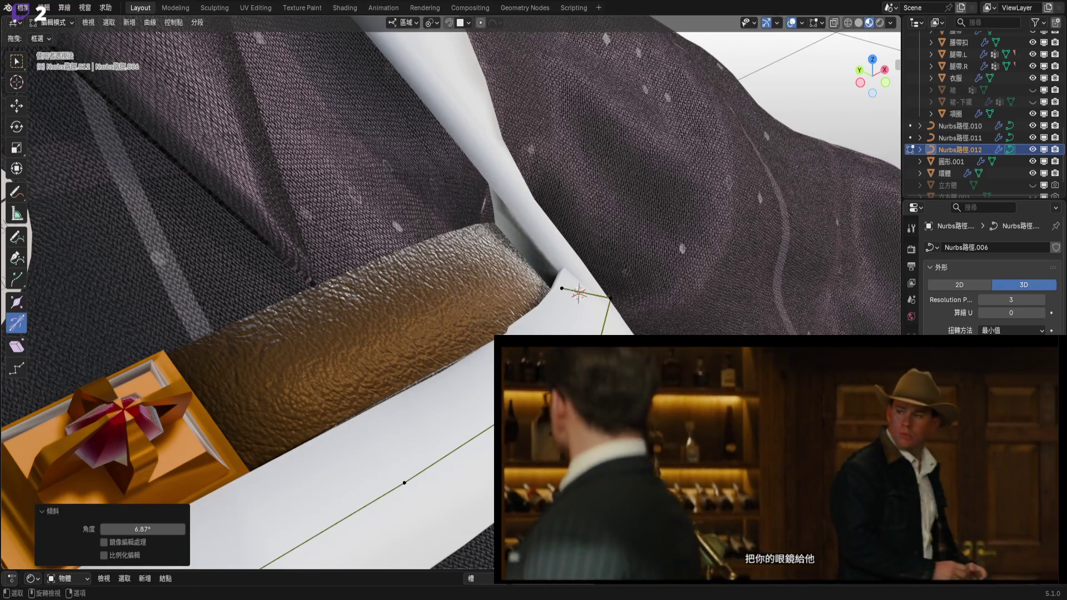
pyautogui.scroll(-3, 450, 300)
# Move the end curve point −0.15287 cm in Y and 0.10423 cm in Z against the belt.
pyautogui.moveTo(889, 82)
pyautogui.mouseDown()
pyautogui.moveTo(547, 315)
pyautogui.moveTo(684, 315)
pyautogui.mouseUp()
pyautogui.keyDown('shift'); pyautogui.moveTo(684, 315); pyautogui.dragTo(583, 291, button='middle'); pyautogui.keyUp('shift')
pyautogui.scroll(4, 602, 305)
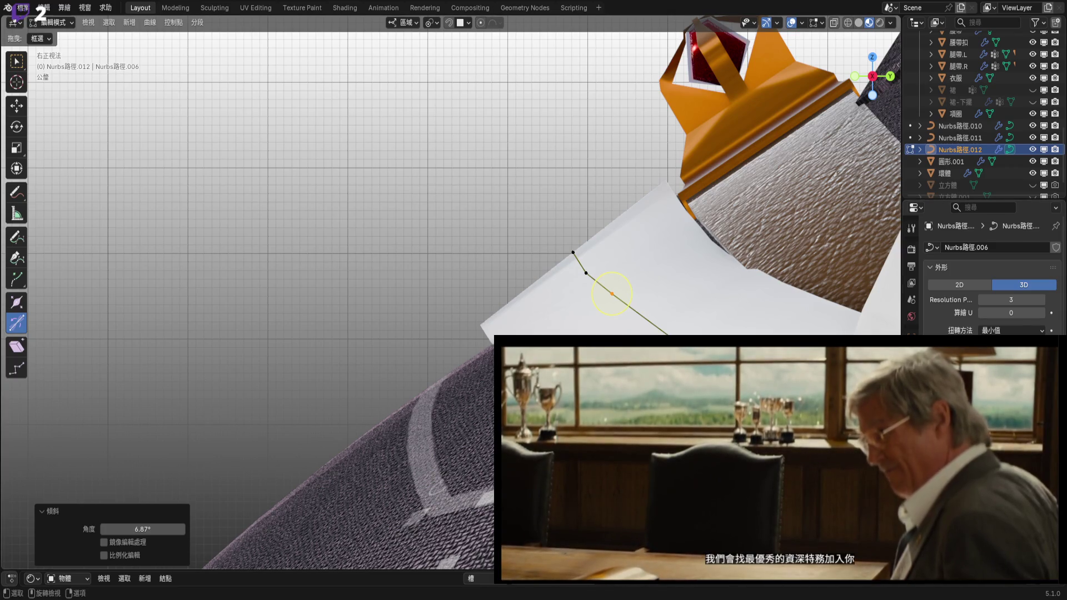
pyautogui.keyDown('shift'); pyautogui.moveTo(611, 293); pyautogui.dragTo(600, 332, button='middle'); pyautogui.keyUp('shift')
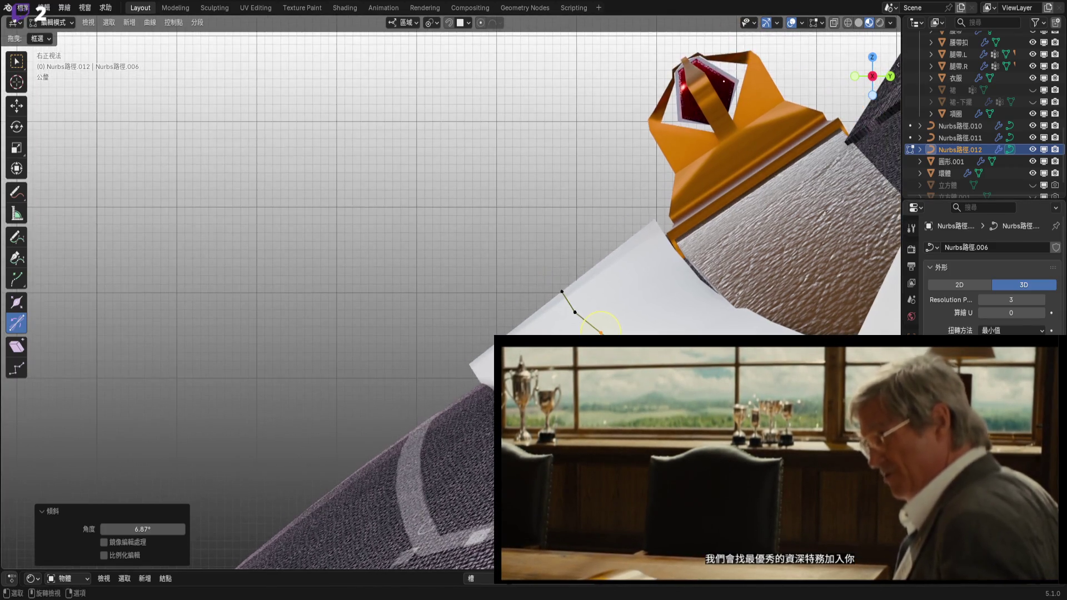
pyautogui.press('g')
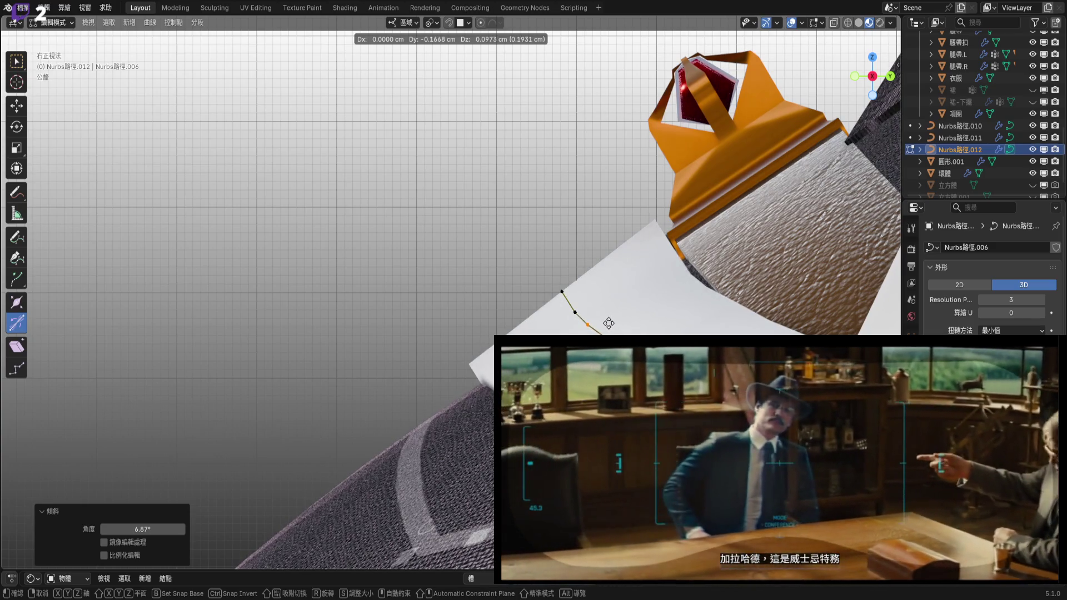
pyautogui.click(607, 319)
pyautogui.moveTo(578, 312); pyautogui.dragTo(563, 304)
pyautogui.press('KP_1')
pyautogui.scroll(5, 328, 333)
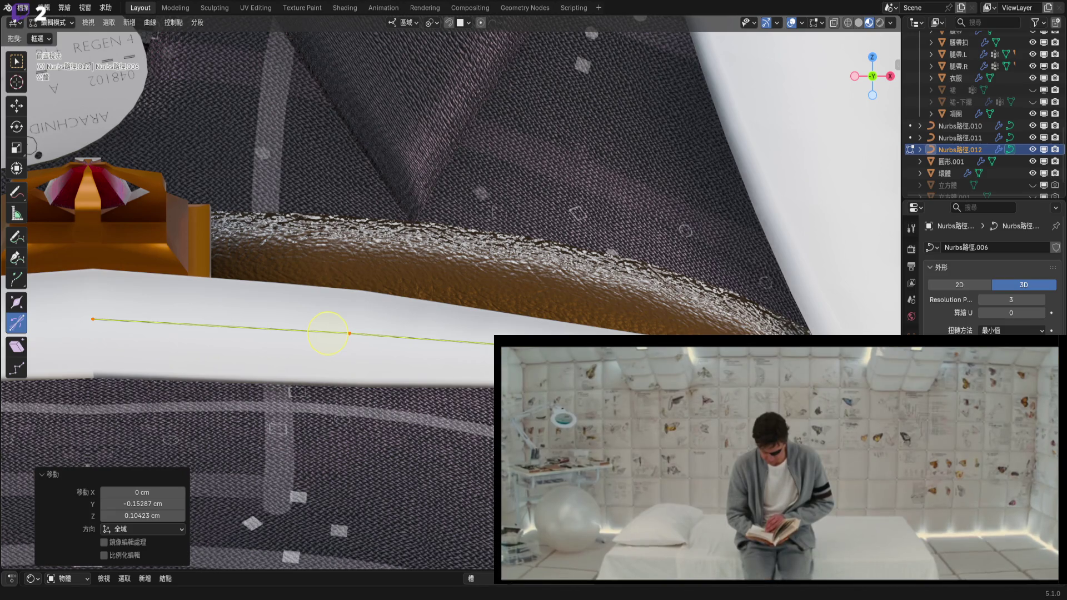
# Move the strap's control point left so the strap follows the belt edge toward the side.
pyautogui.press('shift')
pyautogui.keyDown('shift'); pyautogui.moveTo(327, 333); pyautogui.dragTo(149, 286, button='middle'); pyautogui.keyUp('shift')
pyautogui.keyDown('shift'); pyautogui.moveTo(609, 334); pyautogui.dragTo(558, 331, button='middle'); pyautogui.keyUp('shift')
pyautogui.press('g')
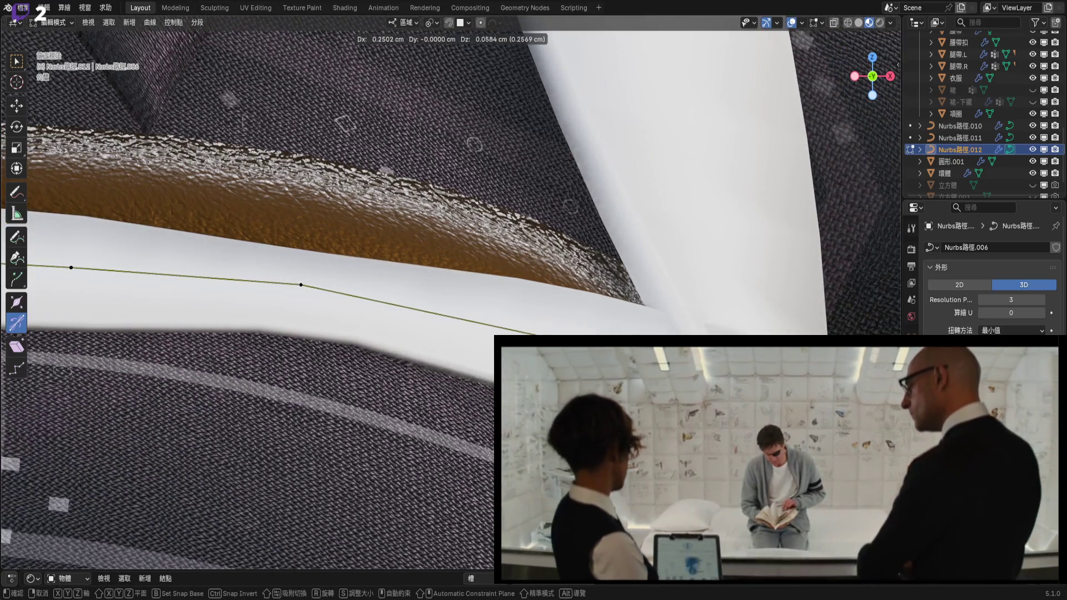
pyautogui.click(567, 331)
pyautogui.moveTo(567, 331); pyautogui.dragTo(642, 326, button='middle')
pyautogui.rightClick(642, 325)
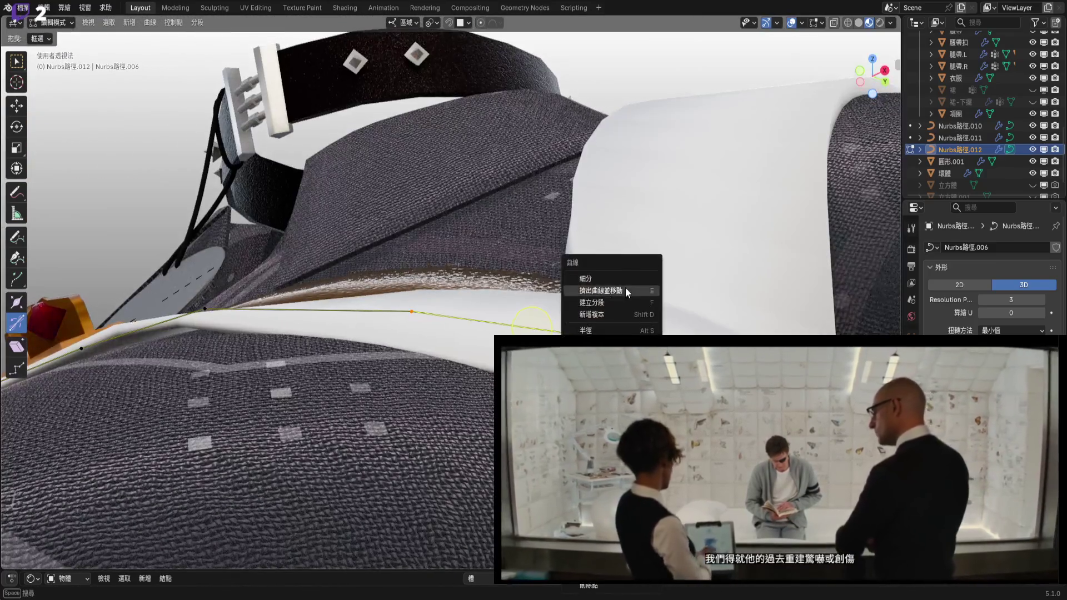
# From a top view, rotate the selected white strap curve points by -19.6°.
pyautogui.scroll(3, 625, 287)
pyautogui.moveTo(624, 288)
pyautogui.keyDown('shift'); pyautogui.mouseDown(button='middle')
pyautogui.moveTo(586, 260)
pyautogui.moveTo(434, 264)
pyautogui.mouseUp(button='middle'); pyautogui.keyUp('shift')
pyautogui.moveTo(579, 334); pyautogui.dragTo(516, 351, button='middle')
pyautogui.click(874, 70)
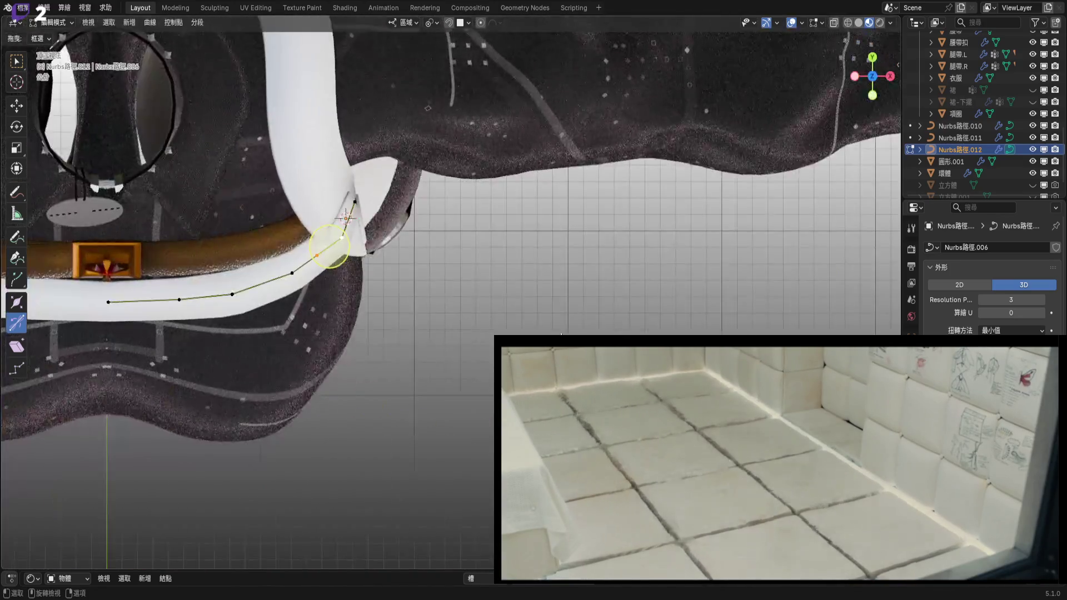
pyautogui.scroll(-2, 309, 369)
pyautogui.scroll(5, 441, 345)
pyautogui.keyDown('shift'); pyautogui.moveTo(445, 278); pyautogui.dragTo(437, 261, button='middle'); pyautogui.keyUp('shift')
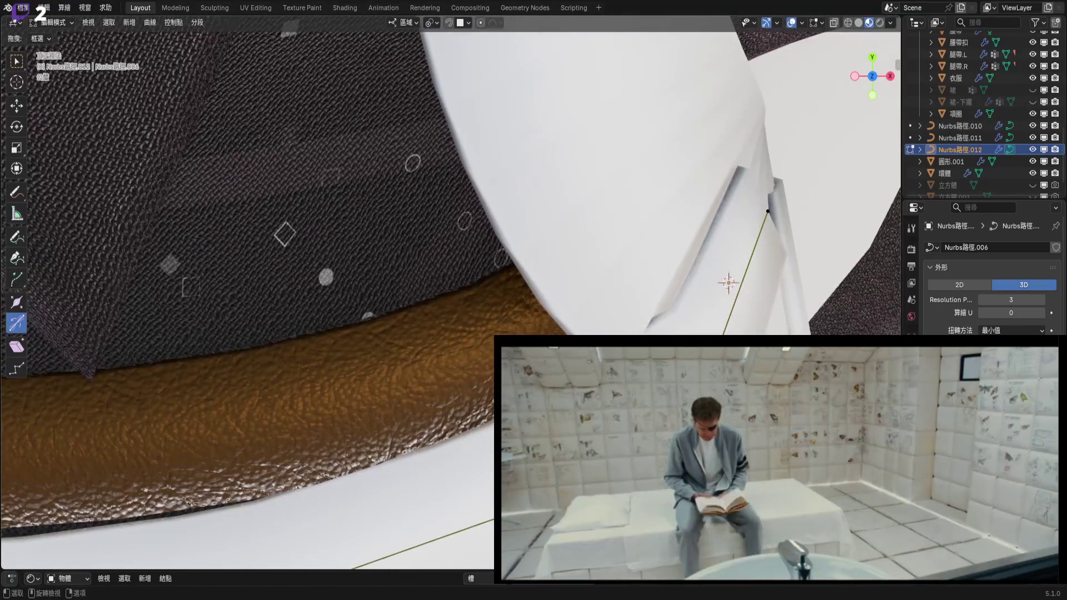
pyautogui.press('r')
pyautogui.click(727, 282)
pyautogui.moveTo(727, 282)
pyautogui.mouseDown(button='middle')
pyautogui.moveTo(755, 355)
pyautogui.moveTo(661, 286)
pyautogui.moveTo(650, 261)
pyautogui.moveTo(589, 222)
pyautogui.moveTo(528, 203)
pyautogui.mouseUp(button='middle')
# Rotate the strap points by -9.37°, tilt them -5.98°, and nudge them slightly.
pyautogui.press('r')
pyautogui.press('Escape')
pyautogui.press('r')
pyautogui.press('Return')
pyautogui.moveTo(440, 424)
pyautogui.mouseDown(button='middle')
pyautogui.moveTo(331, 362)
pyautogui.moveTo(472, 284)
pyautogui.mouseUp(button='middle')
pyautogui.press('Return')
pyautogui.press('g')
pyautogui.press('Return')
# Rotate the strap points by 7.07° and scale them down to 0.867.
pyautogui.press('r')
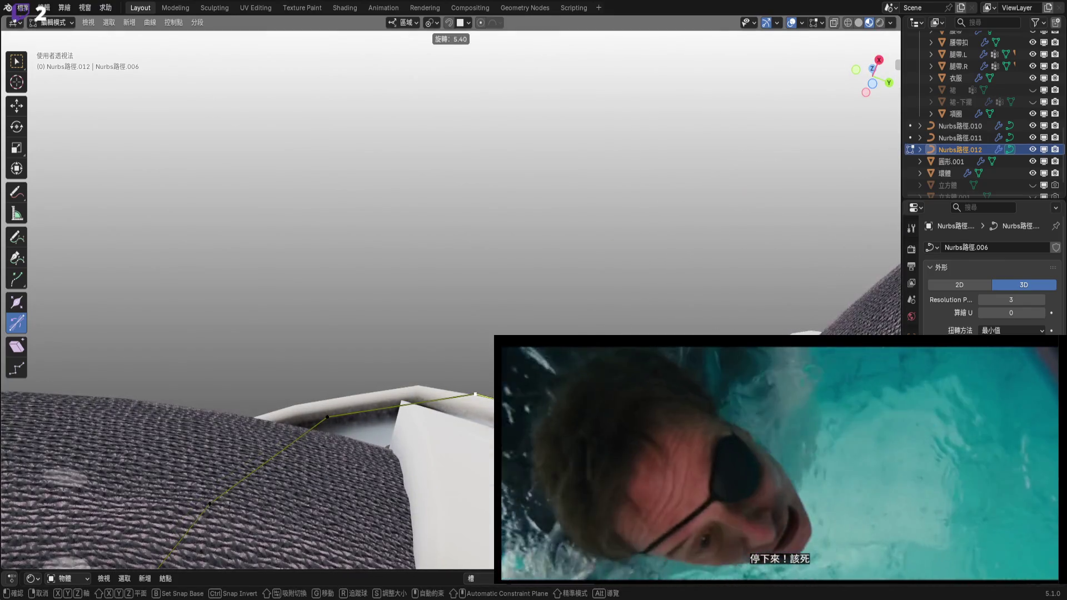
pyautogui.click(381, 411)
pyautogui.moveTo(382, 411)
pyautogui.mouseDown(button='middle')
pyautogui.moveTo(459, 257)
pyautogui.moveTo(486, 244)
pyautogui.moveTo(461, 284)
pyautogui.moveTo(449, 276)
pyautogui.mouseUp(button='middle')
pyautogui.press('s')
pyautogui.press('Return')
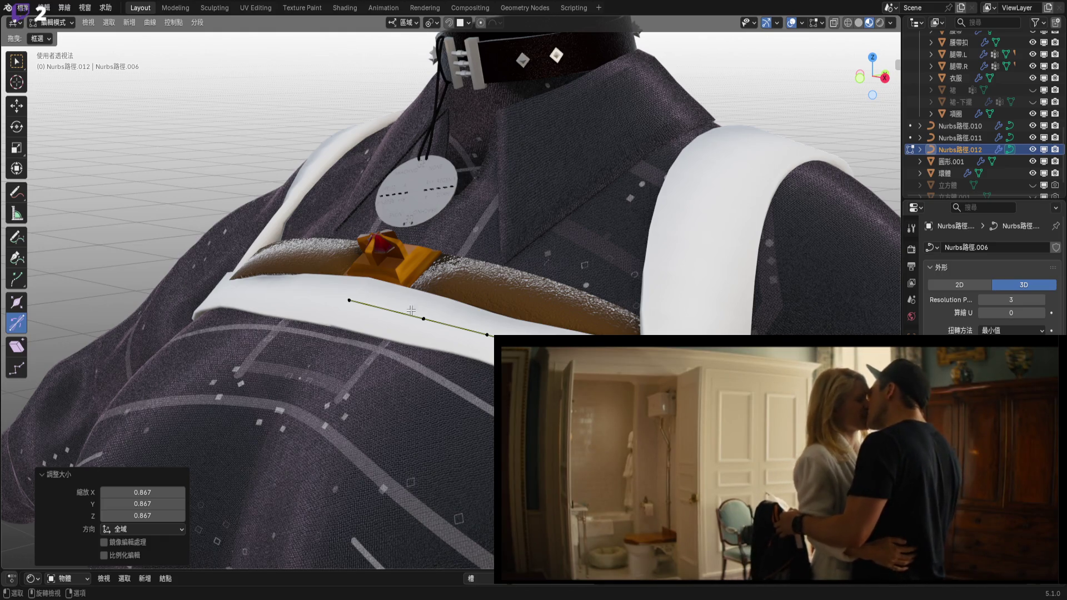
# Orbit in closer on the white strap and the belt.
pyautogui.moveTo(497, 324)
pyautogui.mouseDown(button='middle')
pyautogui.moveTo(488, 334)
pyautogui.moveTo(487, 295)
pyautogui.moveTo(459, 275)
pyautogui.moveTo(483, 298)
pyautogui.mouseUp(button='middle')
# Move a strap control point, tilt it -8.1°, and shift the end point by about 0.026, 0.053, 0.070 cm.
pyautogui.moveTo(483, 298); pyautogui.dragTo(452, 302)
pyautogui.moveTo(453, 303)
pyautogui.mouseDown(button='middle')
pyautogui.moveTo(373, 330)
pyautogui.moveTo(526, 303)
pyautogui.moveTo(452, 281)
pyautogui.moveTo(421, 289)
pyautogui.mouseUp(button='middle')
pyautogui.hotkey('ctrl', 't')
pyautogui.click(528, 300)
pyautogui.scroll(4, 421, 290)
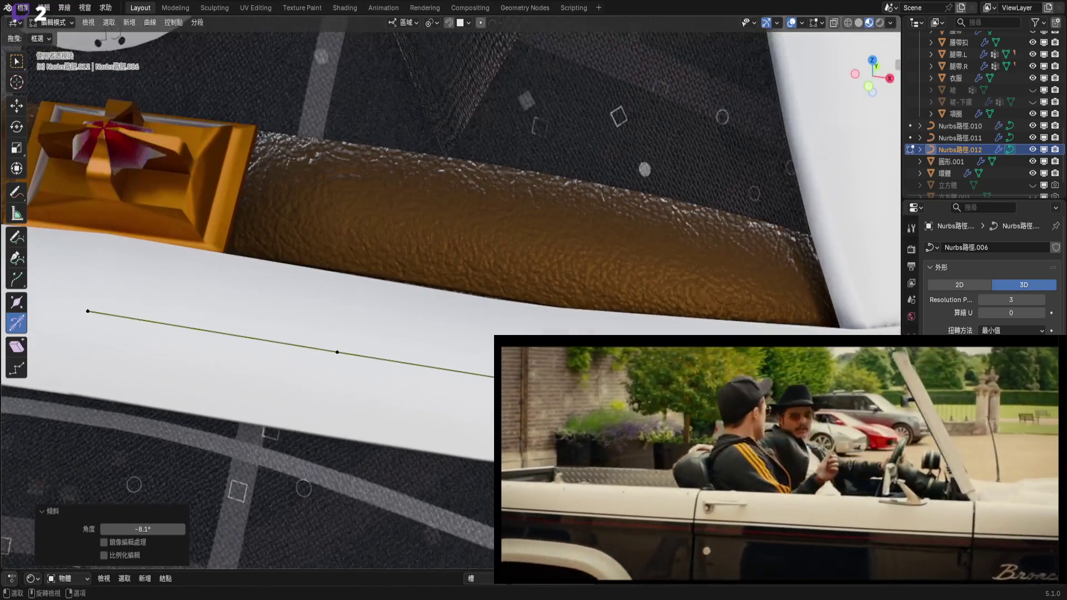
pyautogui.moveTo(421, 290); pyautogui.dragTo(404, 284, button='middle')
pyautogui.press('g')
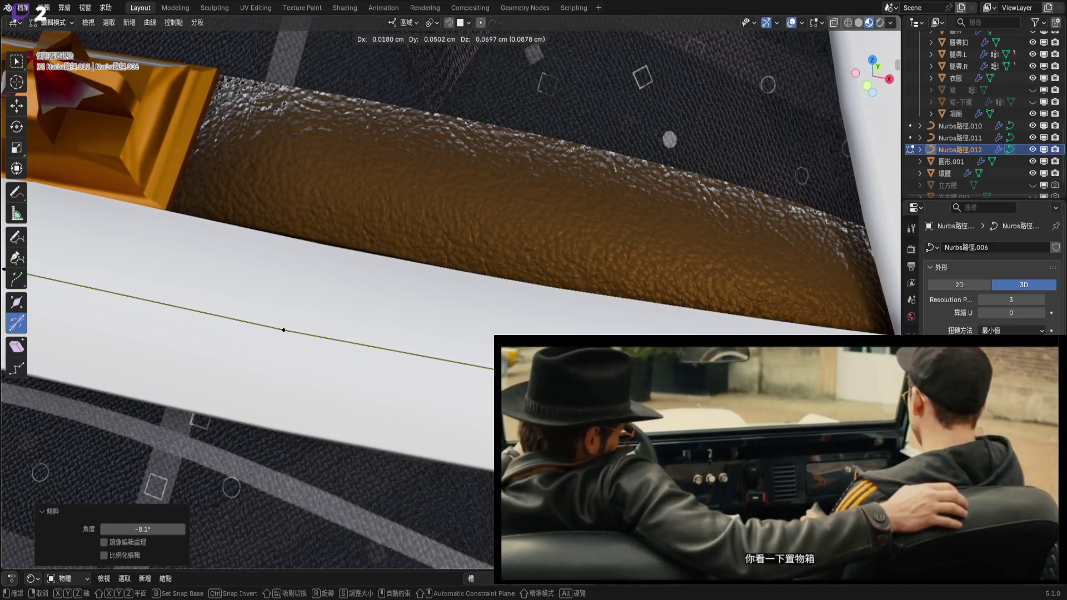
pyautogui.press('Return')
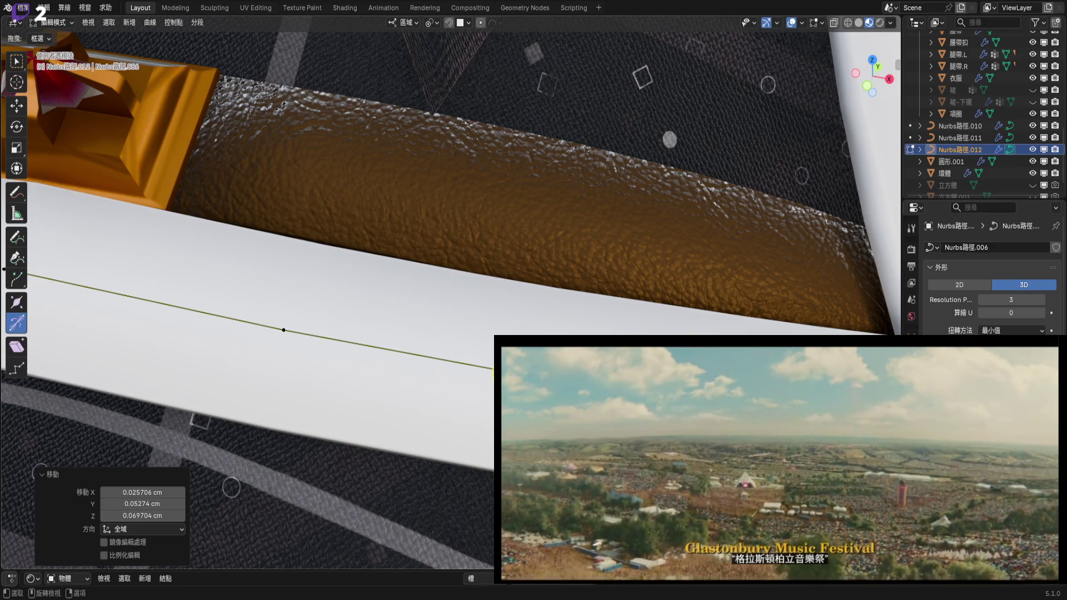
pyautogui.scroll(-6, 806, 139)
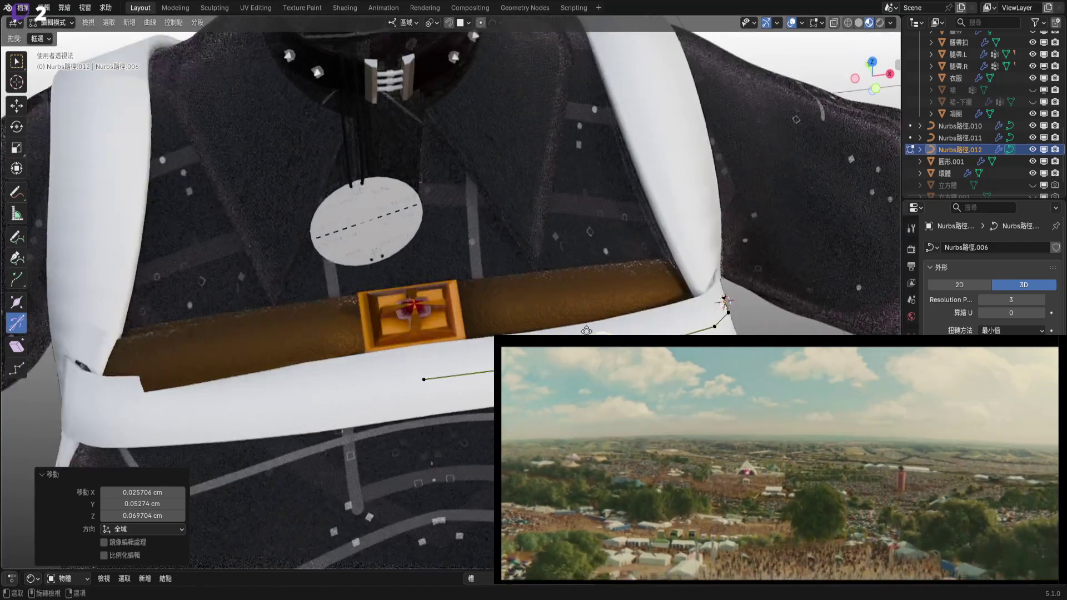
pyautogui.scroll(-2, 687, 230)
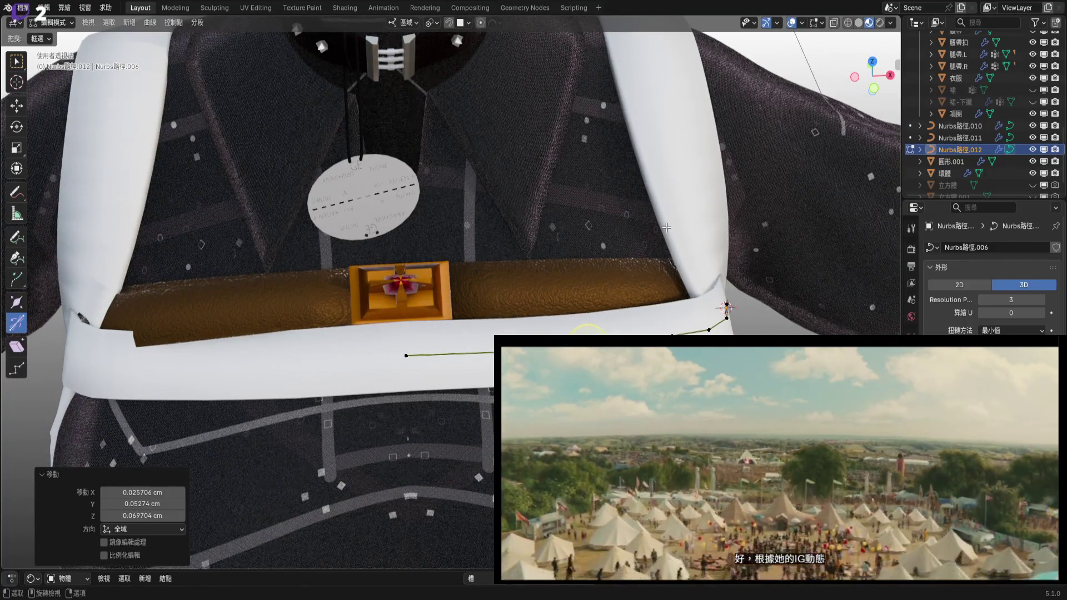
pyautogui.scroll(-5, 661, 239)
pyautogui.scroll(5, 674, 245)
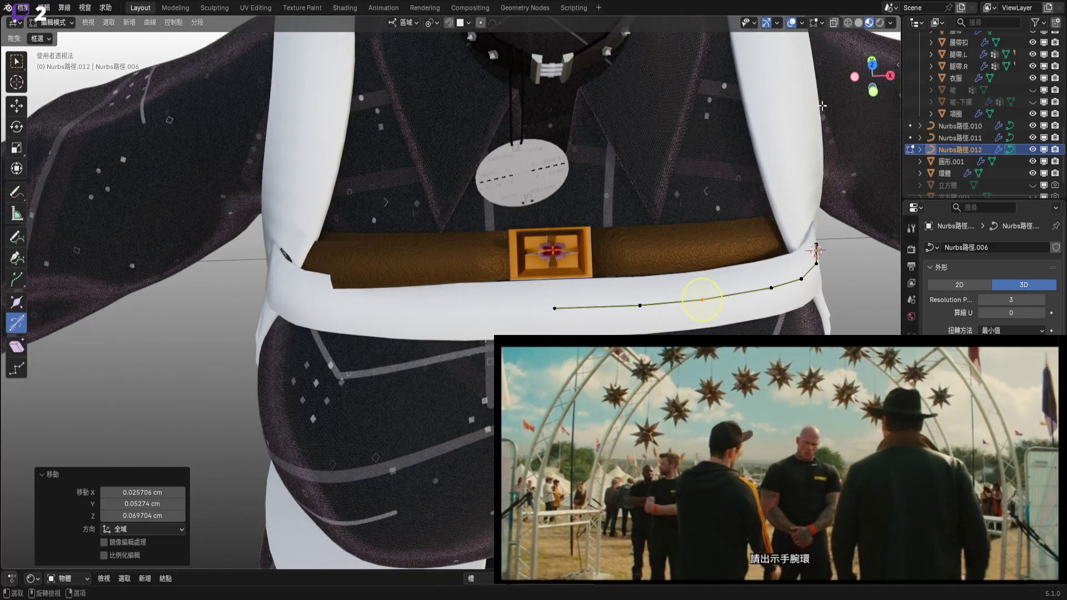
pyautogui.scroll(-5, 589, 258)
pyautogui.moveTo(589, 257); pyautogui.dragTo(595, 278, button='middle')
pyautogui.scroll(5, 594, 278)
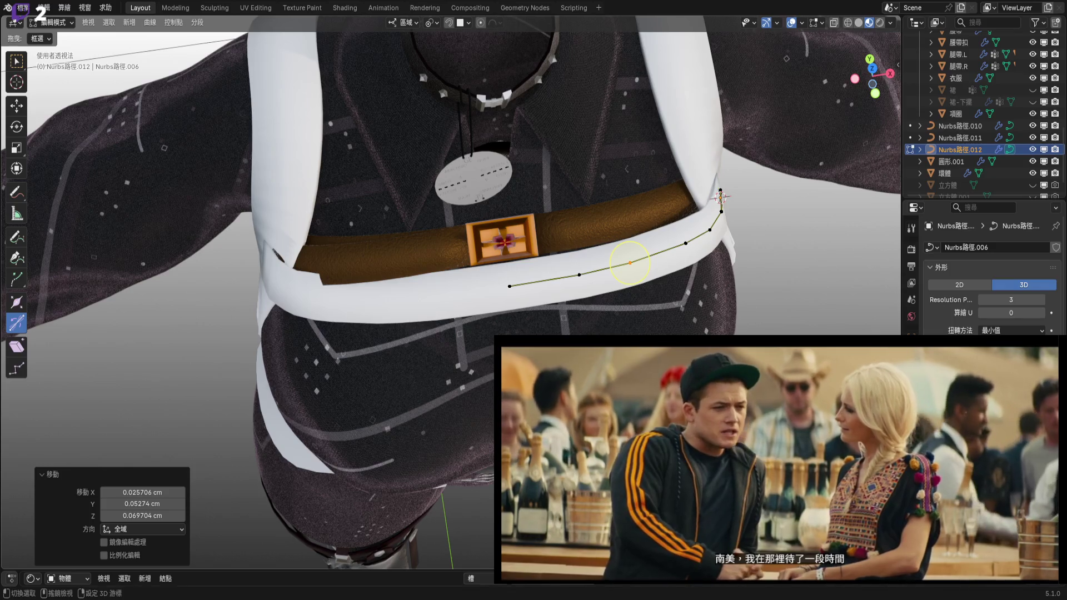
# Orbit and zoom from the front of the belt to a side view of the collar.
pyautogui.moveTo(594, 315); pyautogui.dragTo(580, 320, button='middle')
pyautogui.scroll(2, 581, 321)
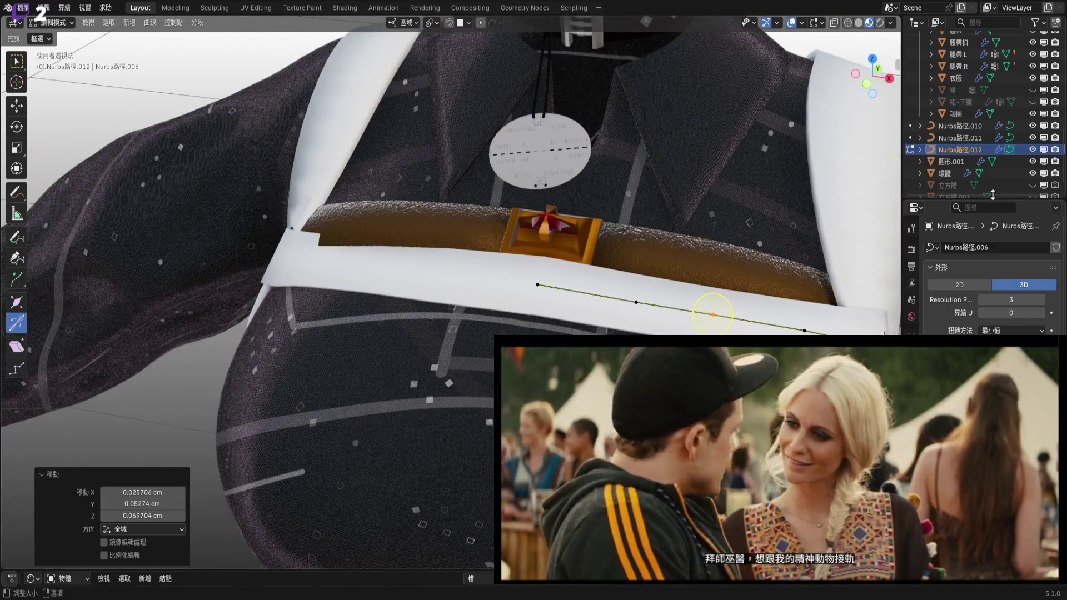
pyautogui.scroll(-3, 774, 228)
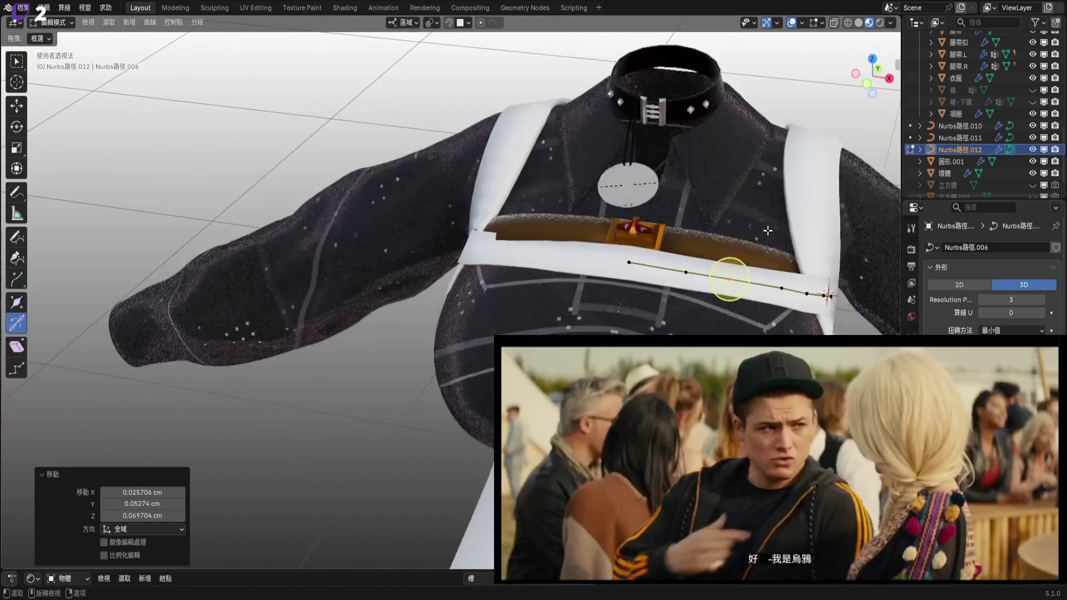
pyautogui.scroll(2, 776, 226)
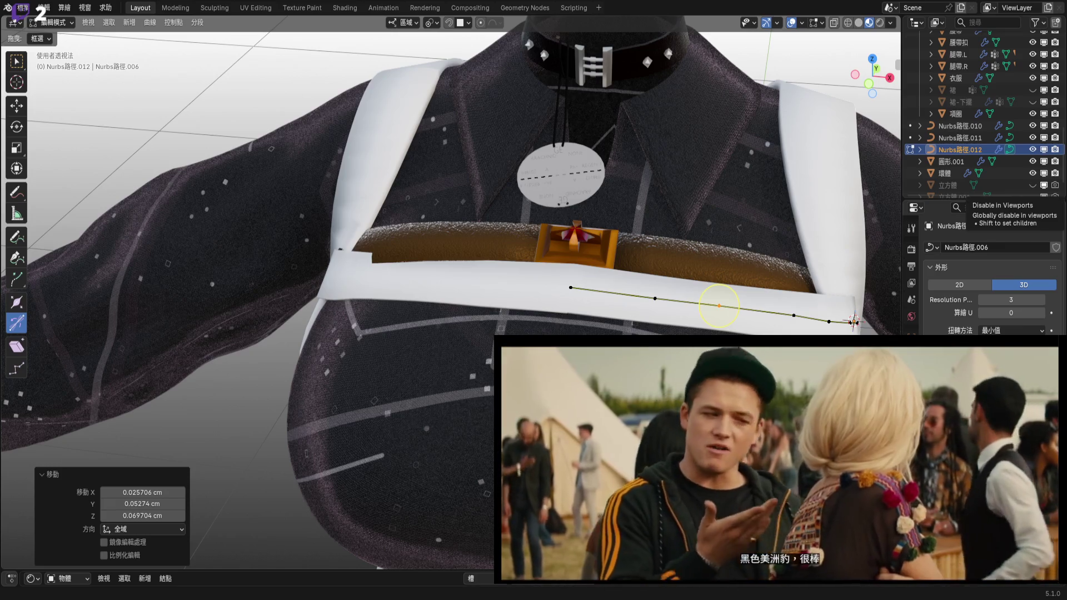
pyautogui.moveTo(541, 261)
pyautogui.mouseDown(button='middle')
pyautogui.moveTo(546, 270)
pyautogui.moveTo(533, 267)
pyautogui.moveTo(473, 307)
pyautogui.moveTo(385, 315)
pyautogui.moveTo(439, 330)
pyautogui.mouseUp(button='middle')
pyautogui.scroll(3, 525, 312)
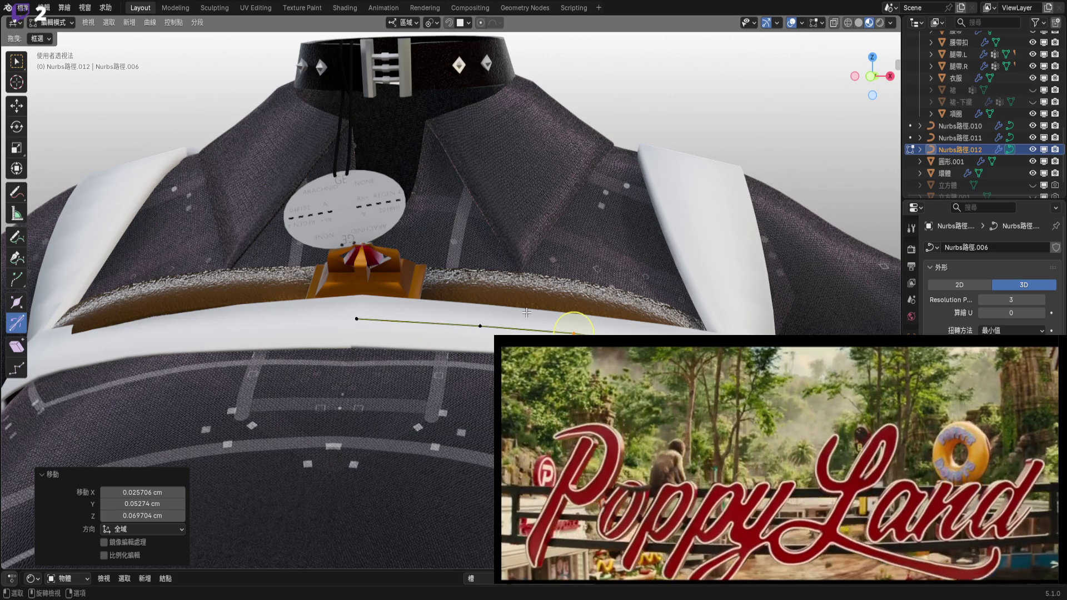
pyautogui.moveTo(527, 312)
pyautogui.mouseDown(button='middle')
pyautogui.moveTo(577, 239)
pyautogui.moveTo(592, 257)
pyautogui.mouseUp(button='middle')
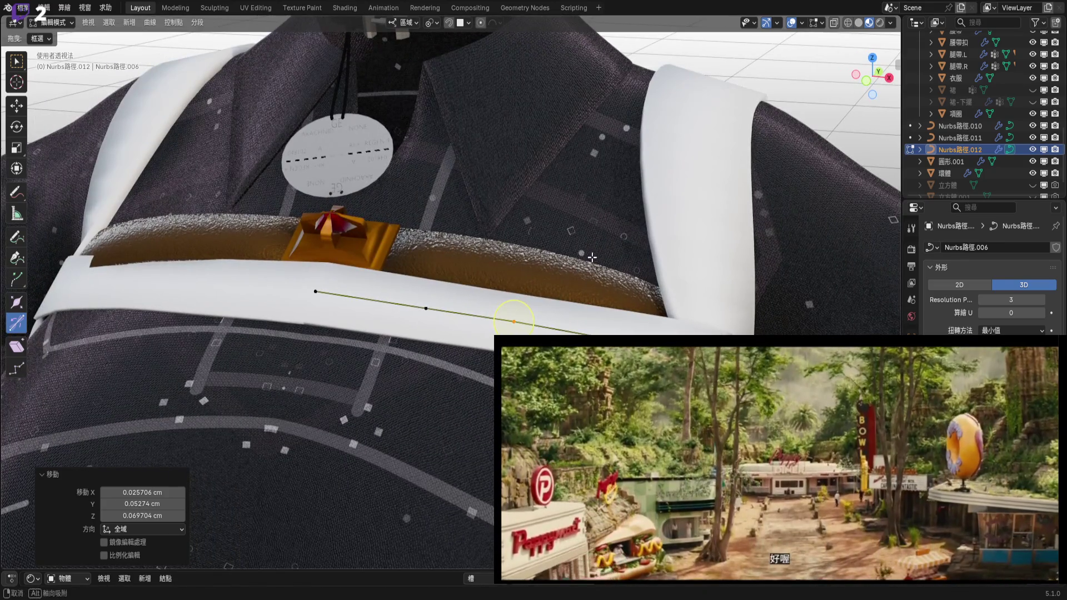
pyautogui.scroll(1, 643, 323)
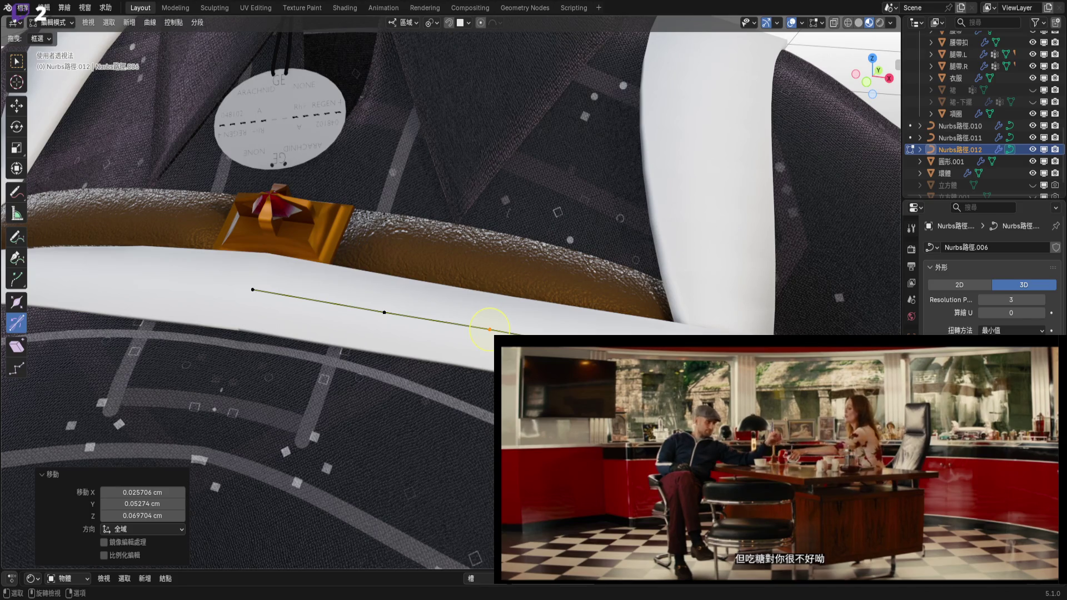
pyautogui.moveTo(489, 329)
pyautogui.mouseDown(button='middle')
pyautogui.moveTo(550, 312)
pyautogui.moveTo(625, 318)
pyautogui.mouseUp(button='middle')
pyautogui.scroll(3, 625, 318)
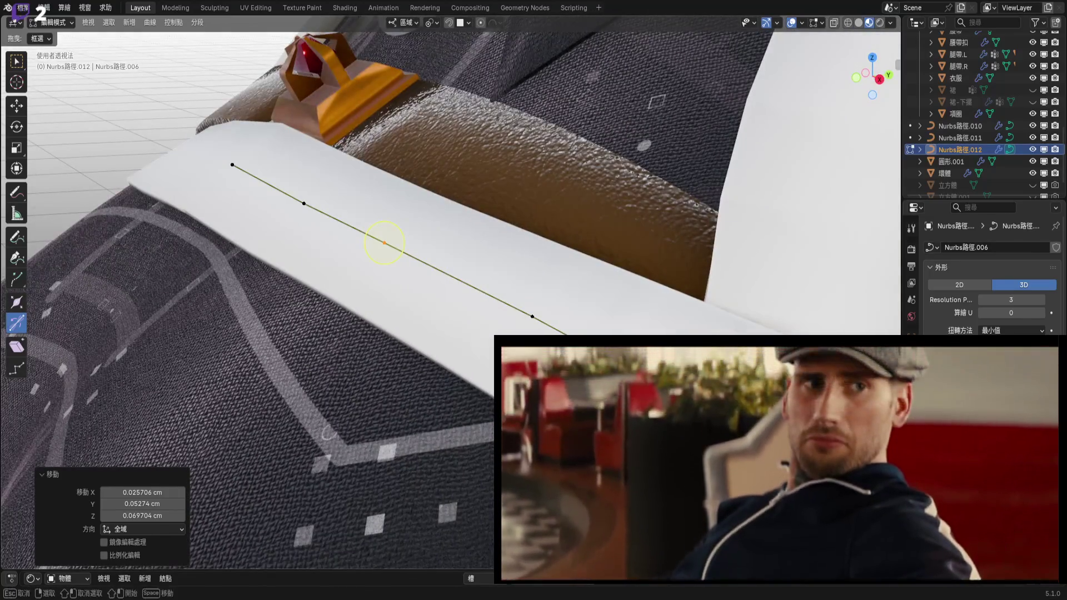
# Select the strap's control point and move it −0.021412 X, 0.027789 Y, 0.07933 cm Z.
pyautogui.click(383, 242)
pyautogui.moveTo(384, 242)
pyautogui.mouseDown(button='middle')
pyautogui.moveTo(417, 228)
pyautogui.moveTo(445, 244)
pyautogui.moveTo(472, 228)
pyautogui.moveTo(456, 391)
pyautogui.moveTo(407, 443)
pyautogui.mouseUp(button='middle')
pyautogui.press('g')
pyautogui.press('Return')
pyautogui.scroll(-5, 444, 244)
# Bring the jacket's back straight into view and exit curve Edit Mode to Object Mode.
pyautogui.moveTo(481, 332)
pyautogui.mouseDown(button='middle')
pyautogui.moveTo(452, 333)
pyautogui.moveTo(414, 406)
pyautogui.moveTo(592, 328)
pyautogui.moveTo(434, 333)
pyautogui.mouseUp(button='middle')
pyautogui.scroll(4, 433, 333)
pyautogui.moveTo(659, 275); pyautogui.dragTo(530, 294, button='middle')
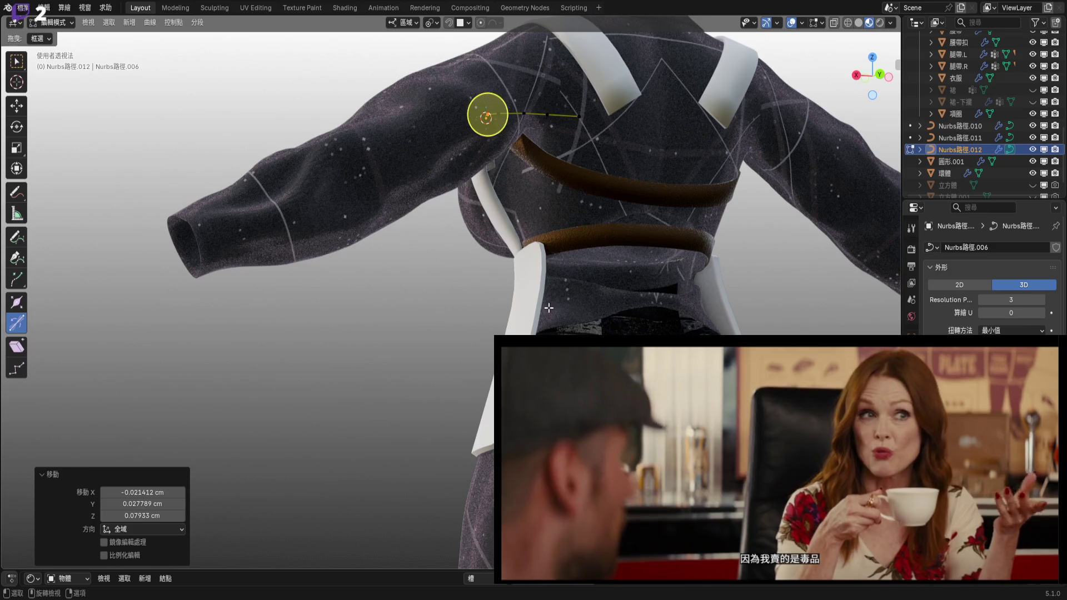
pyautogui.moveTo(638, 279)
pyautogui.mouseDown(button='middle')
pyautogui.moveTo(808, 142)
pyautogui.moveTo(690, 109)
pyautogui.moveTo(691, 135)
pyautogui.mouseUp(button='middle')
pyautogui.scroll(3, 607, 206)
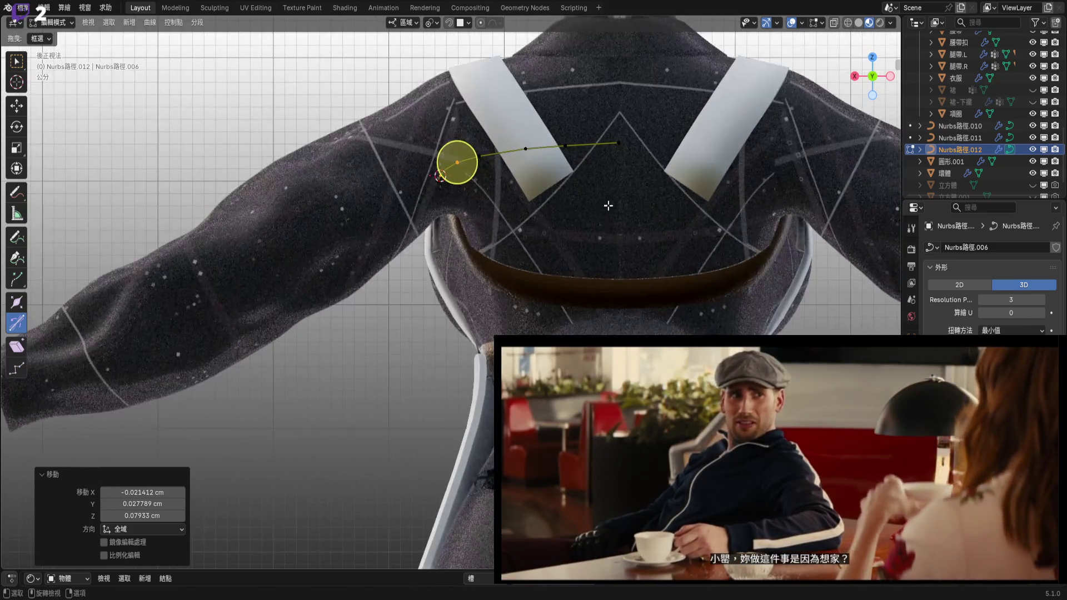
pyautogui.keyDown('shift'); pyautogui.moveTo(607, 207); pyautogui.dragTo(590, 224, button='middle'); pyautogui.keyUp('shift')
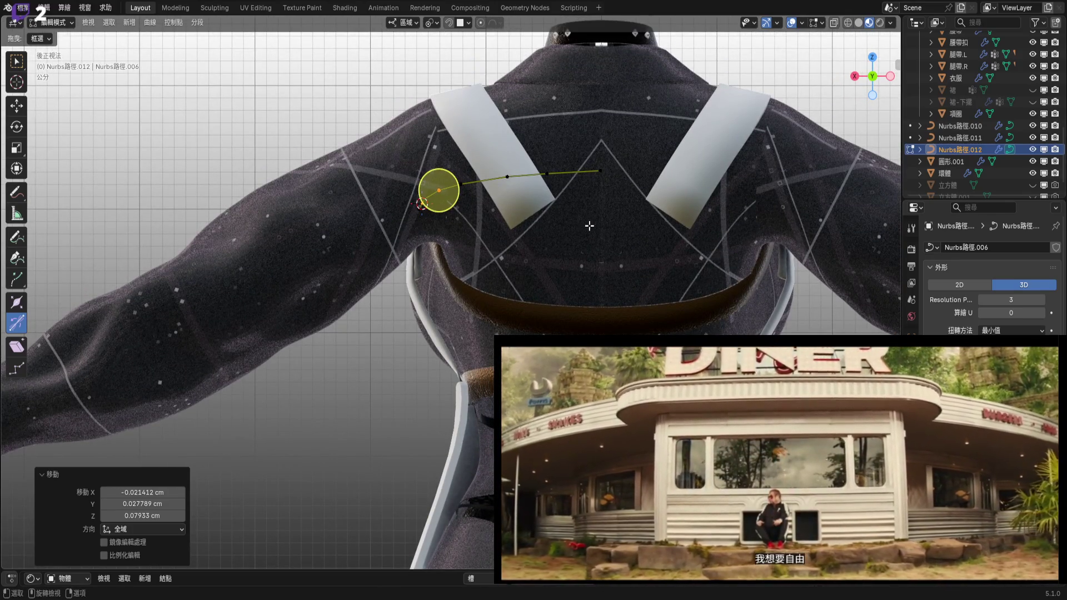
pyautogui.press('Tab')
pyautogui.scroll(2, 586, 226)
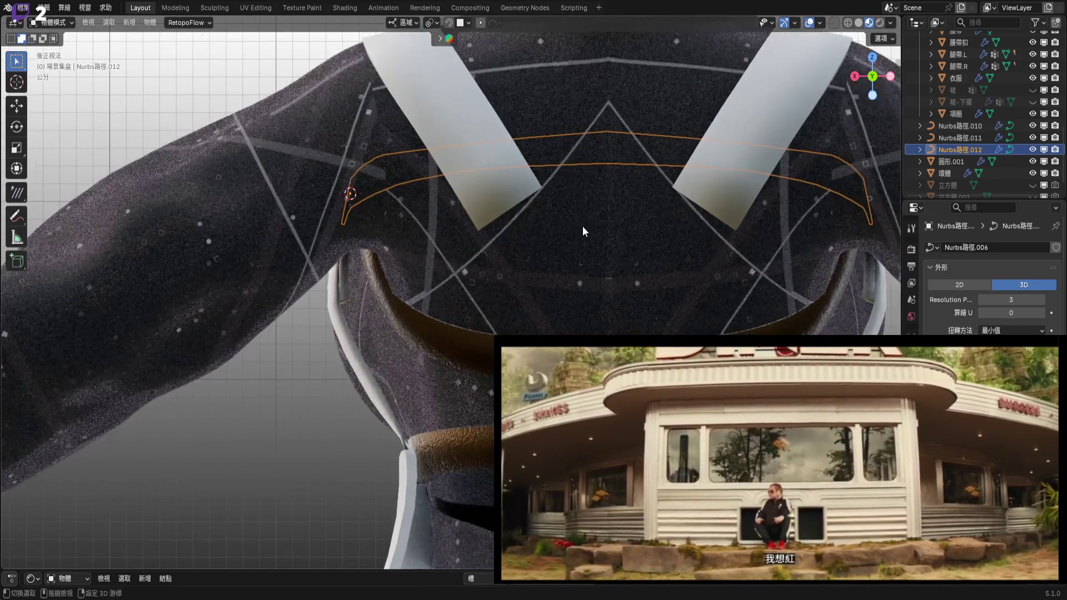
pyautogui.keyDown('shift'); pyautogui.moveTo(582, 231); pyautogui.dragTo(494, 238, button='middle'); pyautogui.keyUp('shift')
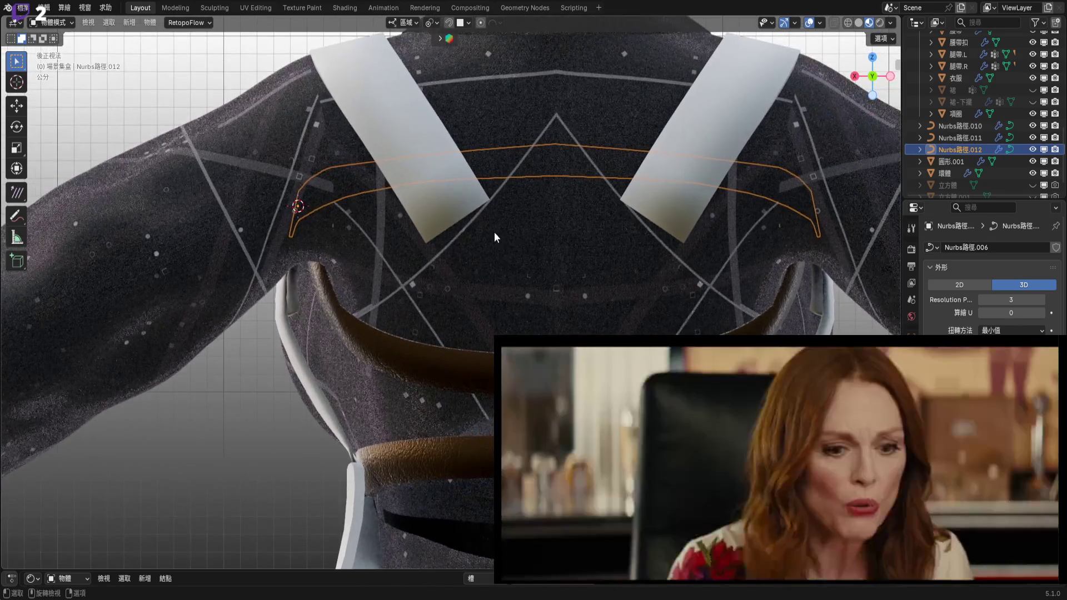
pyautogui.click(433, 205)
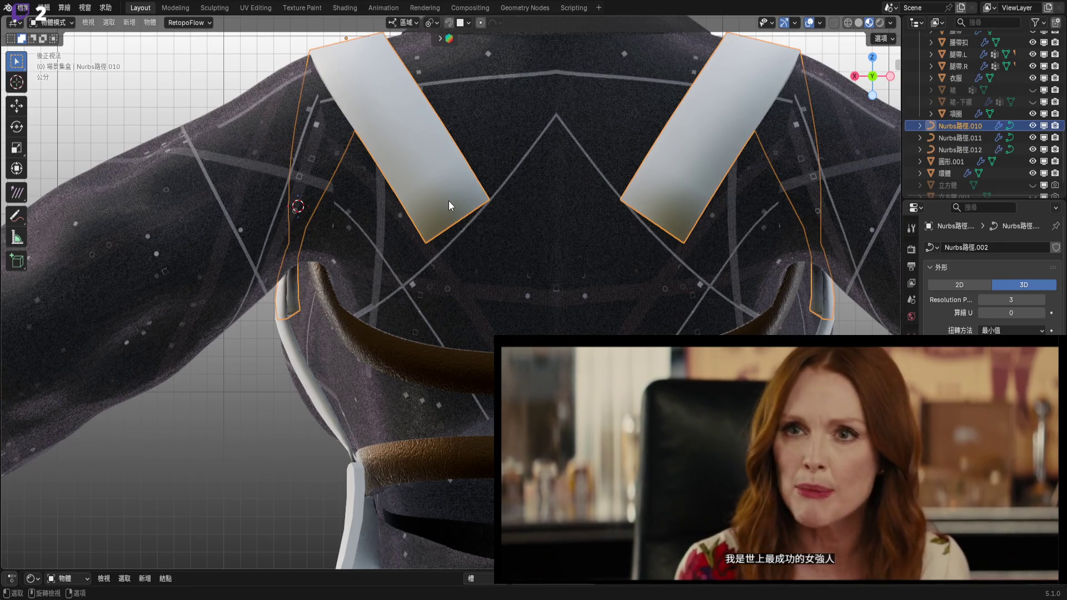
pyautogui.press('Tab')
pyautogui.press('g')
pyautogui.click(554, 259)
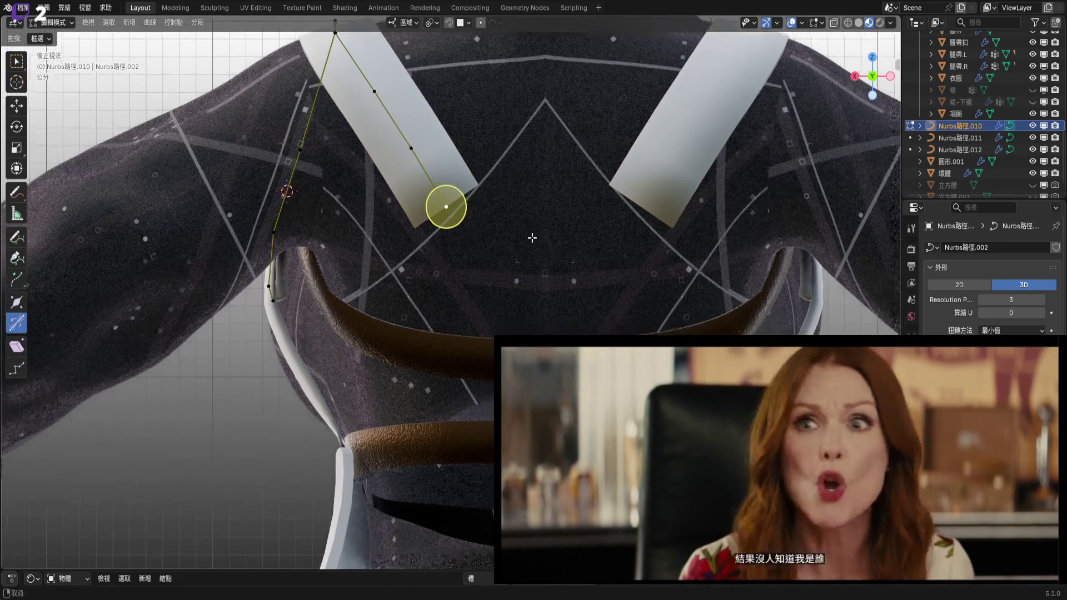
pyautogui.scroll(-5, 517, 242)
pyautogui.press('Tab')
pyautogui.scroll(-2, 533, 222)
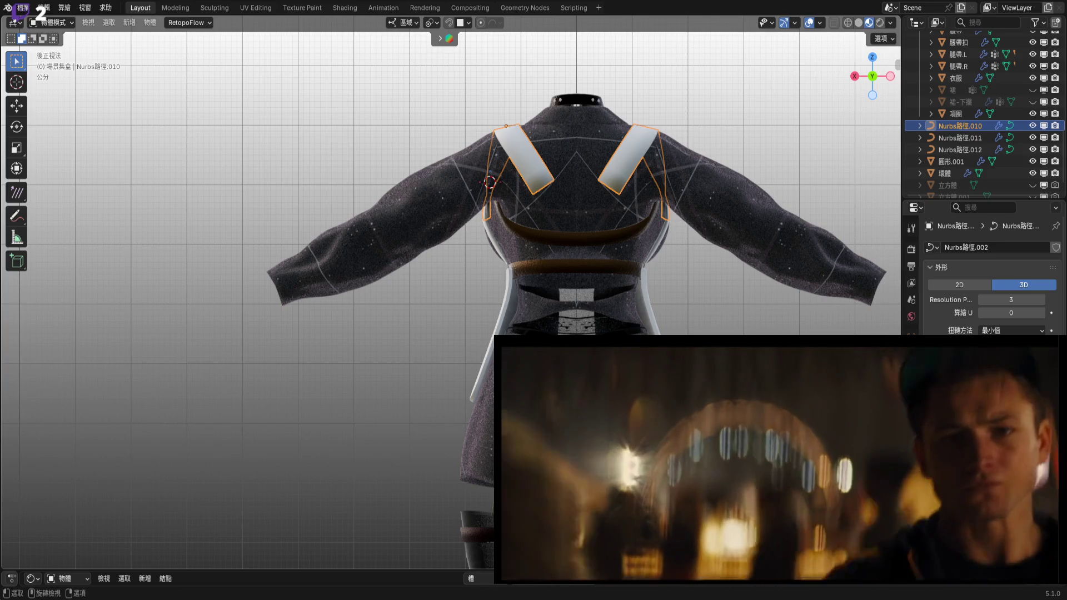
pyautogui.scroll(-3, 512, 422)
pyautogui.scroll(8, 568, 85)
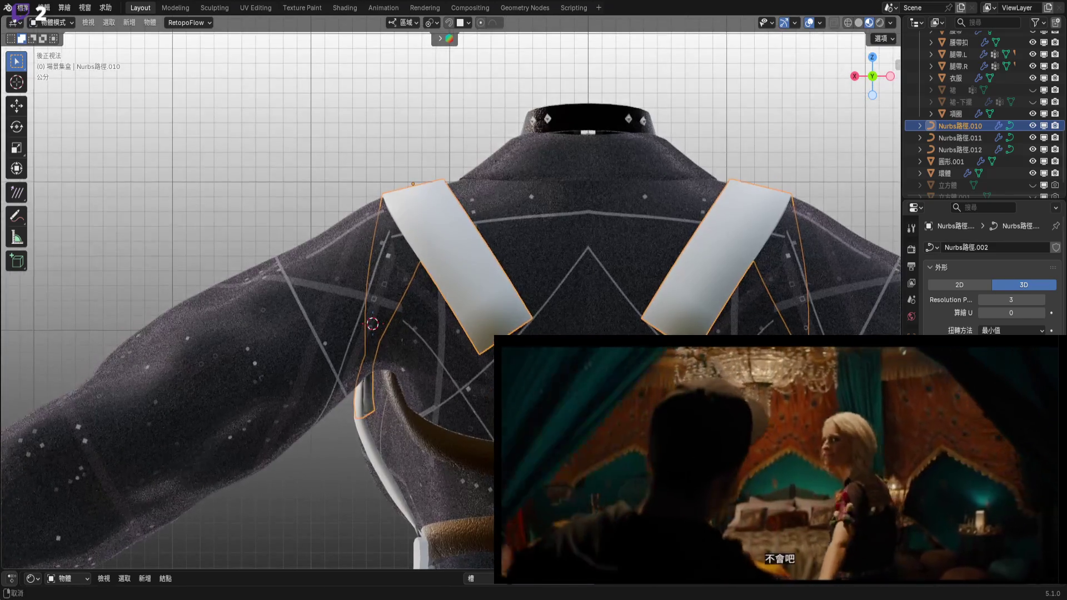
pyautogui.scroll(4, 512, 349)
pyautogui.moveTo(581, 289)
pyautogui.mouseDown(button='middle')
pyautogui.moveTo(681, 278)
pyautogui.moveTo(606, 438)
pyautogui.mouseUp(button='middle')
pyautogui.scroll(5, 739, 344)
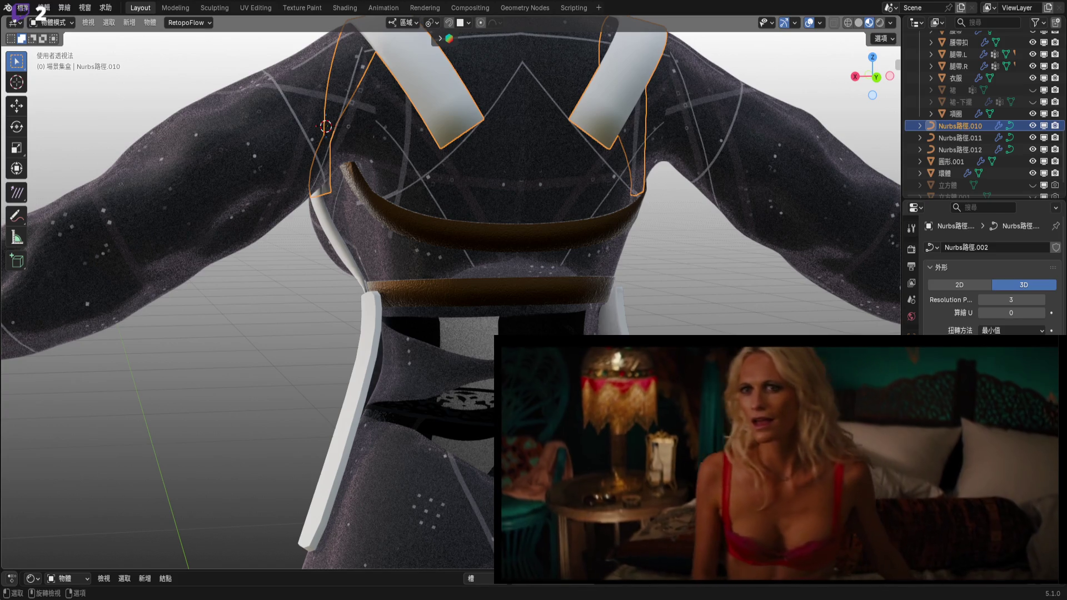
pyautogui.moveTo(548, 278); pyautogui.dragTo(547, 301, button='middle')
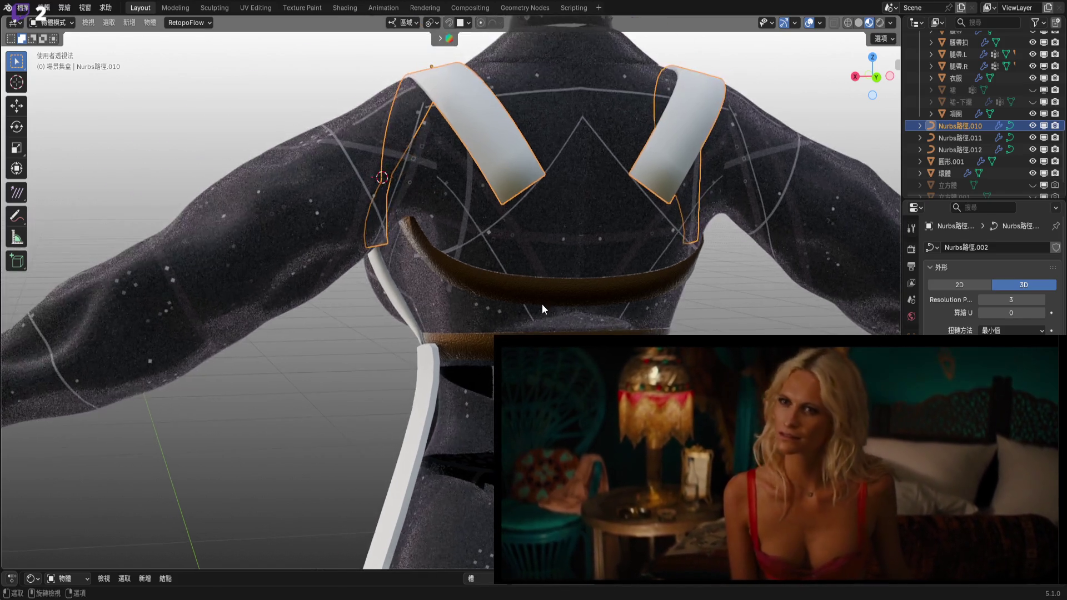
# Switch to a straight back view of the torso.
pyautogui.click(876, 77)
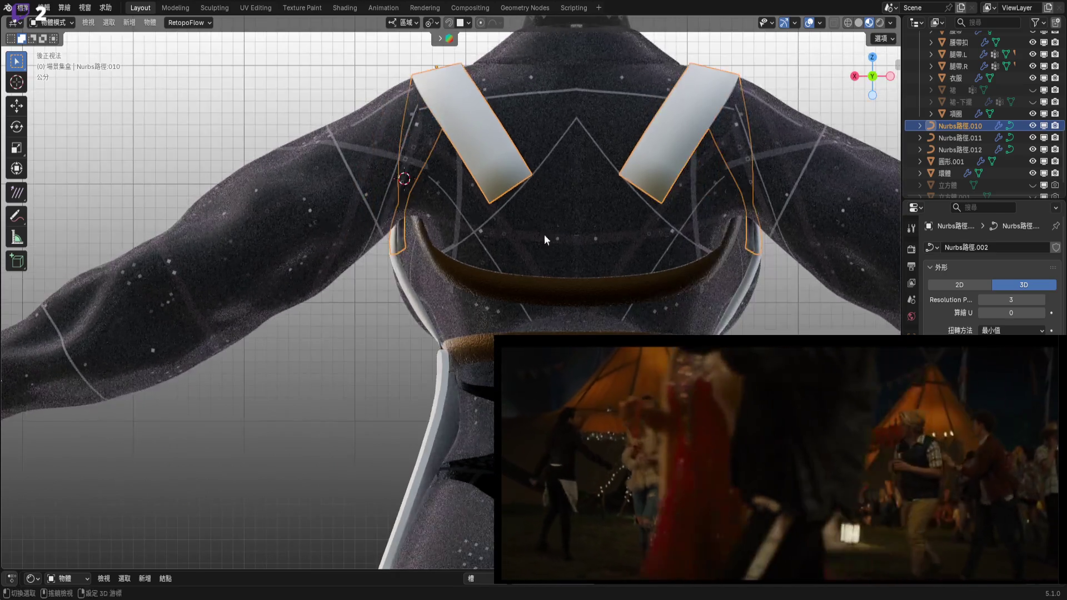
pyautogui.scroll(5, 544, 244)
pyautogui.scroll(-3, 592, 220)
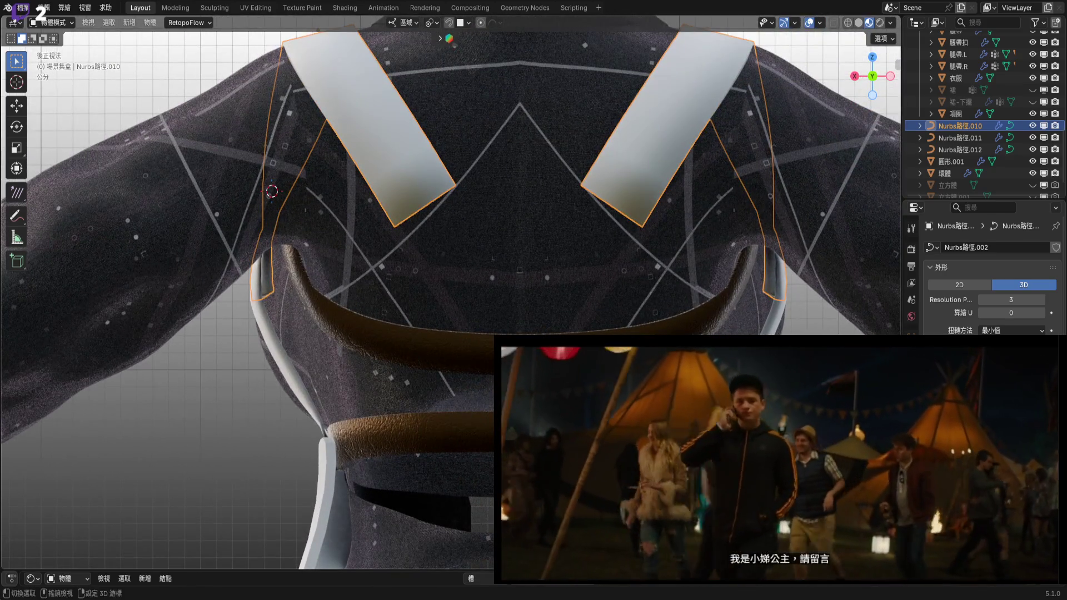
pyautogui.keyDown('shift'); pyautogui.moveTo(541, 325); pyautogui.dragTo(536, 352, button='middle'); pyautogui.keyUp('shift')
# Select the brown chest band, enter Edit Mode, deselect all faces, and exit again.
pyautogui.click(378, 334)
pyautogui.press('Tab')
pyautogui.scroll(3, 522, 139)
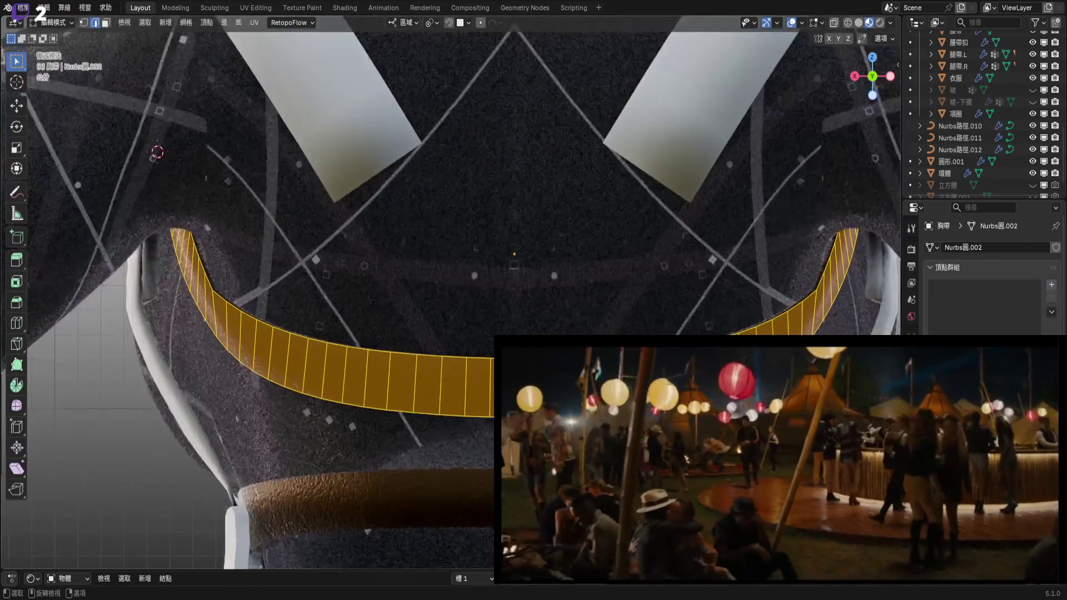
pyautogui.scroll(-4, 567, 274)
pyautogui.hotkey('alt', 'a')
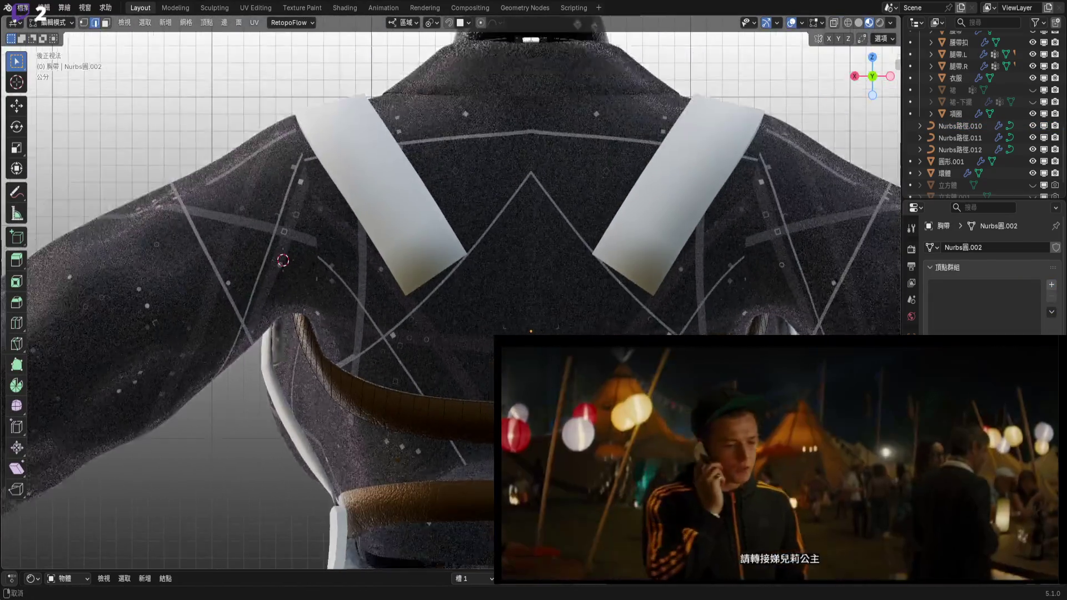
pyautogui.keyDown('shift'); pyautogui.moveTo(533, 278); pyautogui.dragTo(531, 288, button='middle'); pyautogui.keyUp('shift')
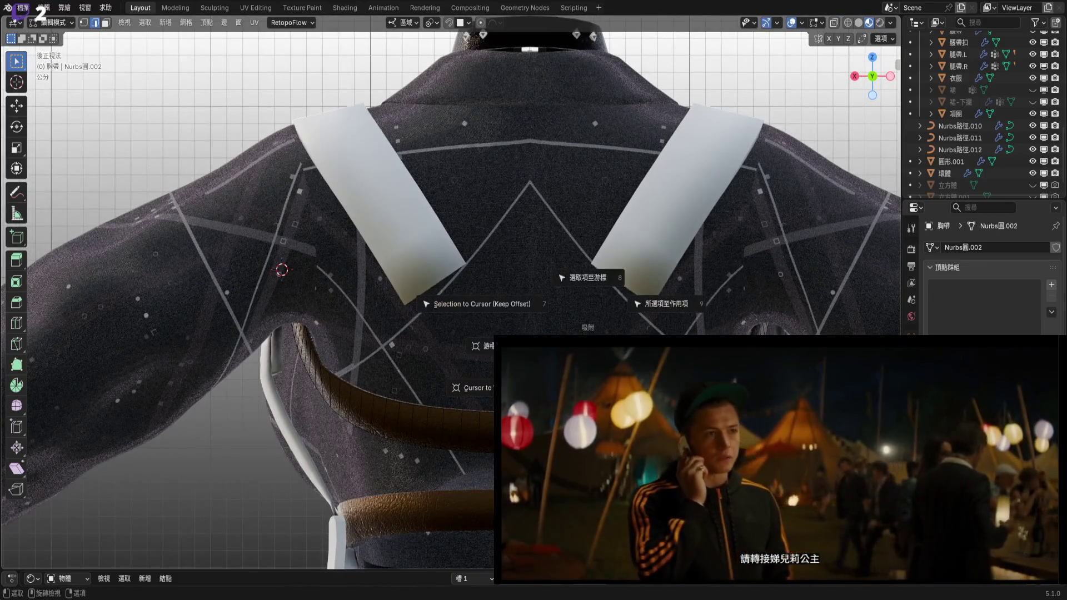
pyautogui.press('Escape')
pyautogui.press('Tab')
# Reframe the back view and bring up the Shift+A Add menu.
pyautogui.moveTo(587, 327)
pyautogui.keyDown('shift'); pyautogui.mouseDown(button='middle')
pyautogui.moveTo(587, 275)
pyautogui.moveTo(530, 329)
pyautogui.mouseUp(button='middle'); pyautogui.keyUp('shift')
pyautogui.scroll(3, 450, 292)
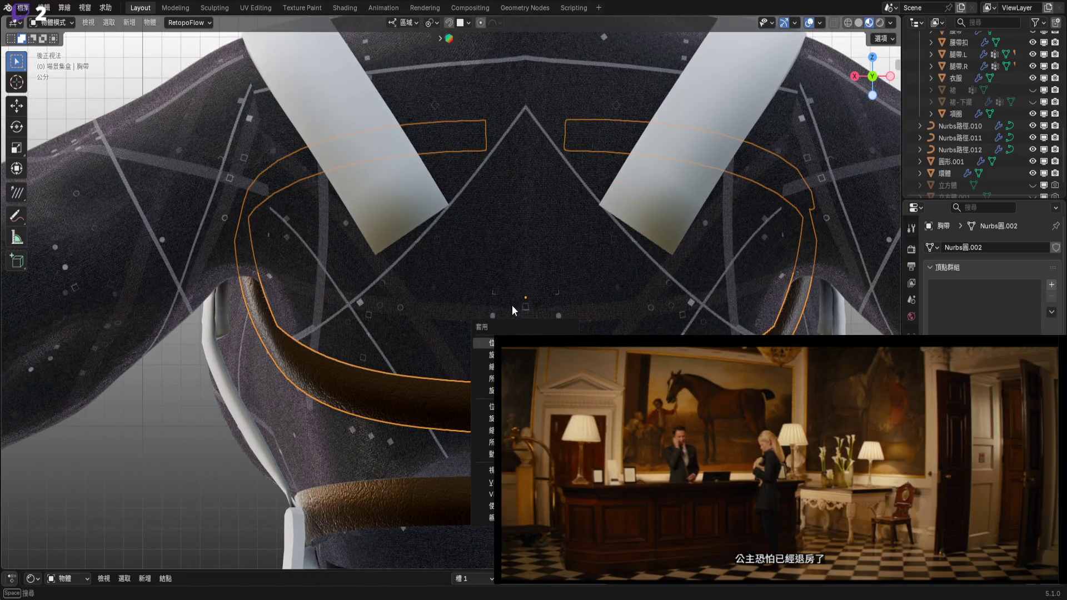
pyautogui.press('Escape')
pyautogui.scroll(-2, 539, 293)
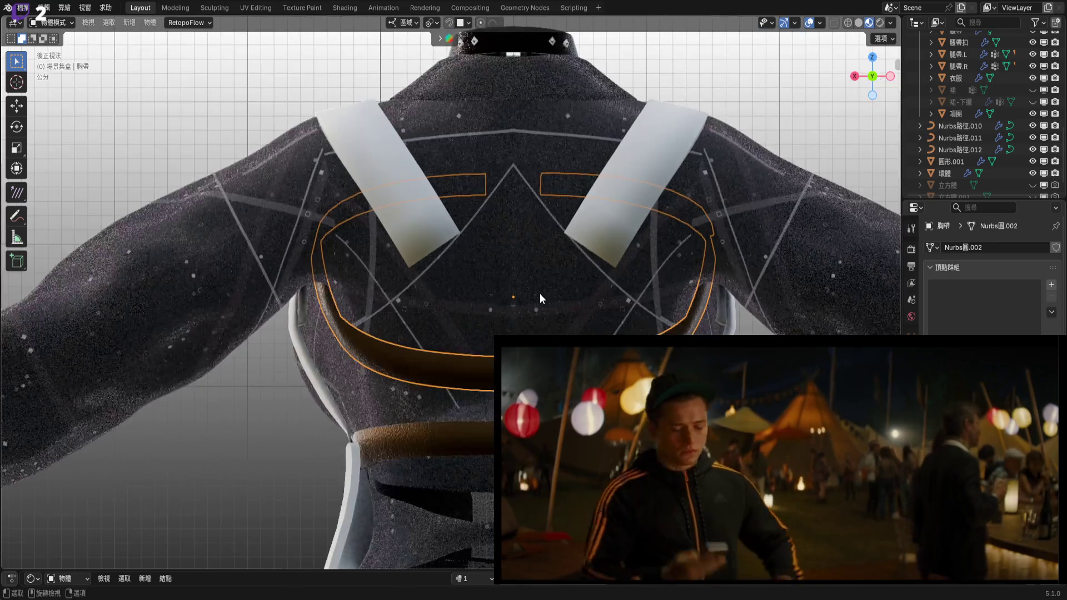
pyautogui.keyDown('shift'); pyautogui.moveTo(541, 302); pyautogui.dragTo(551, 262, button='middle'); pyautogui.keyUp('shift')
pyautogui.scroll(2, 543, 307)
pyautogui.hotkey('shift', 'a')
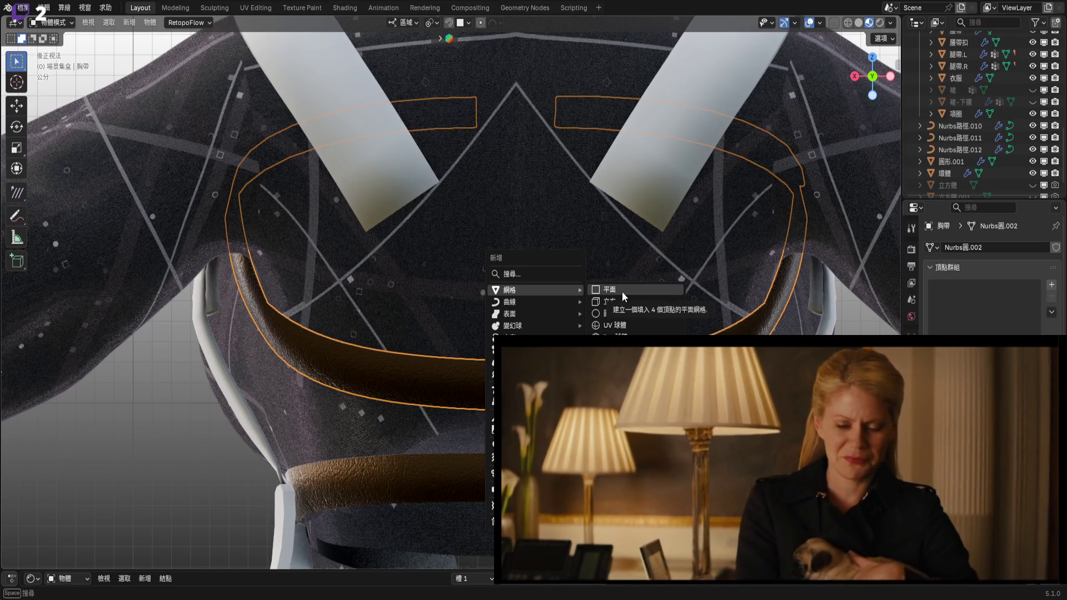
# Add a plane, rotate it 90° around X, and scale it to 0.056.
pyautogui.click(622, 293)
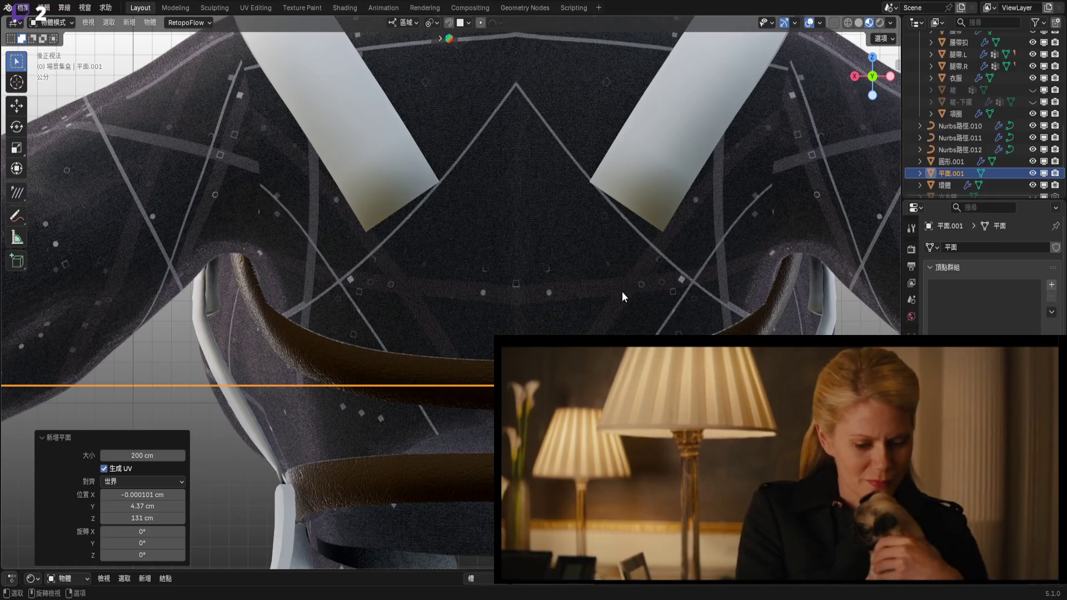
pyautogui.write('rx90')
pyautogui.press('Return')
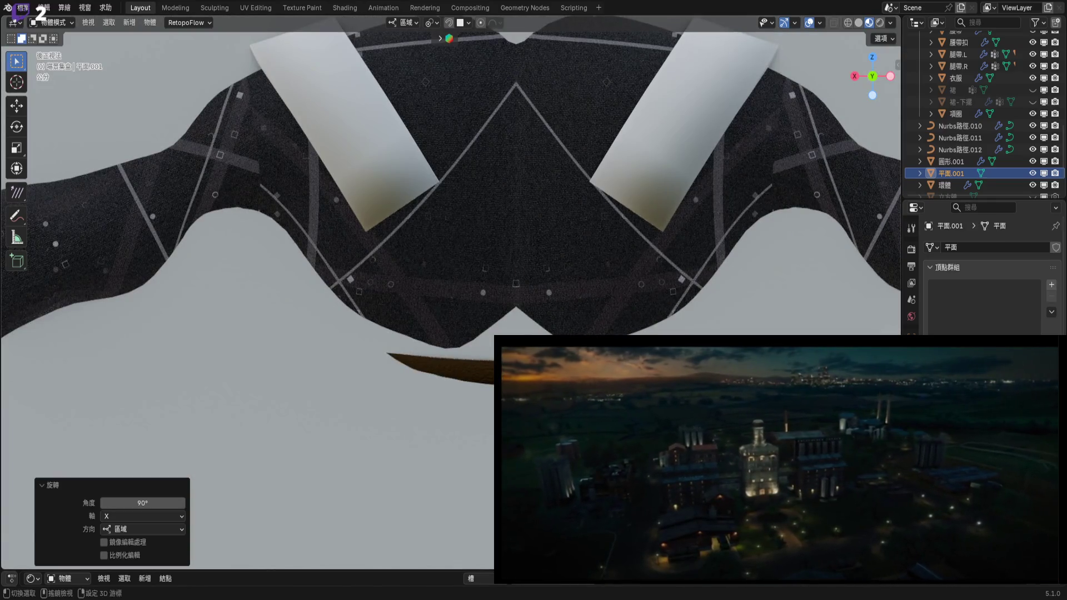
pyautogui.scroll(-5, 622, 291)
pyautogui.press('s')
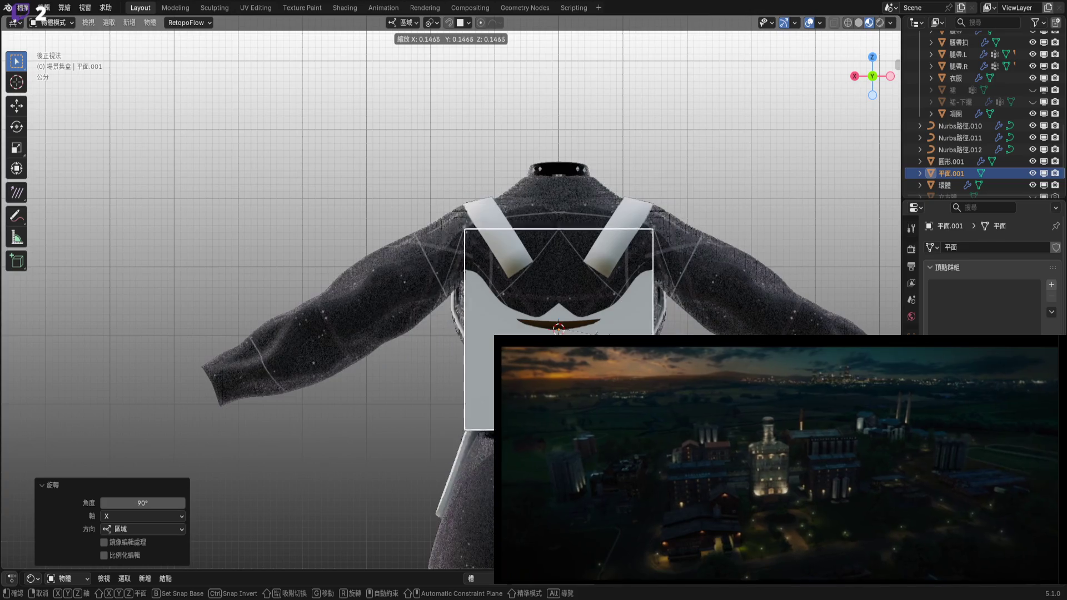
pyautogui.press('Return')
pyautogui.scroll(5, 572, 300)
pyautogui.scroll(-3, 578, 378)
pyautogui.scroll(2, 578, 378)
pyautogui.scroll(-3, 577, 378)
# Give the plane a Subdivision modifier.
pyautogui.click(911, 228)
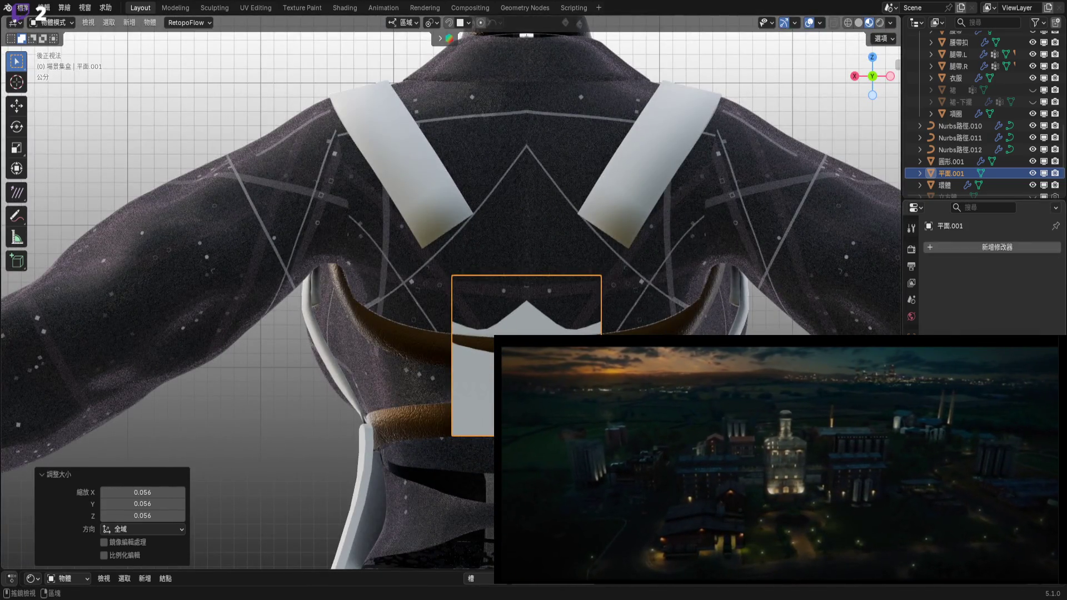
pyautogui.click(992, 251)
pyautogui.moveTo(949, 249)
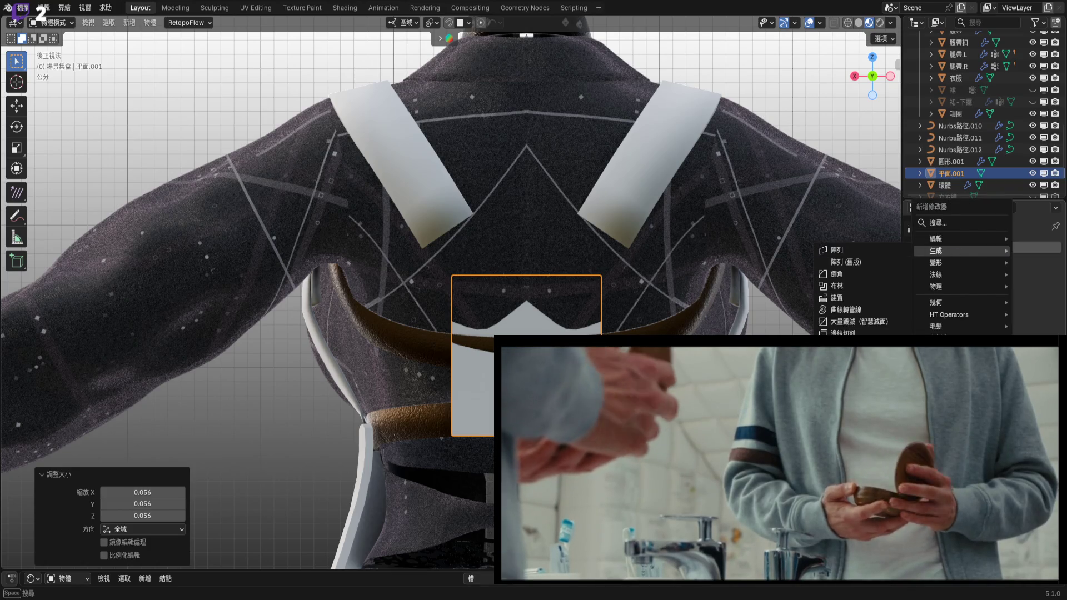
pyautogui.click(849, 440)
# Subdivide all edges of the plane in Edit Mode, then return to Object Mode.
pyautogui.scroll(5, 527, 331)
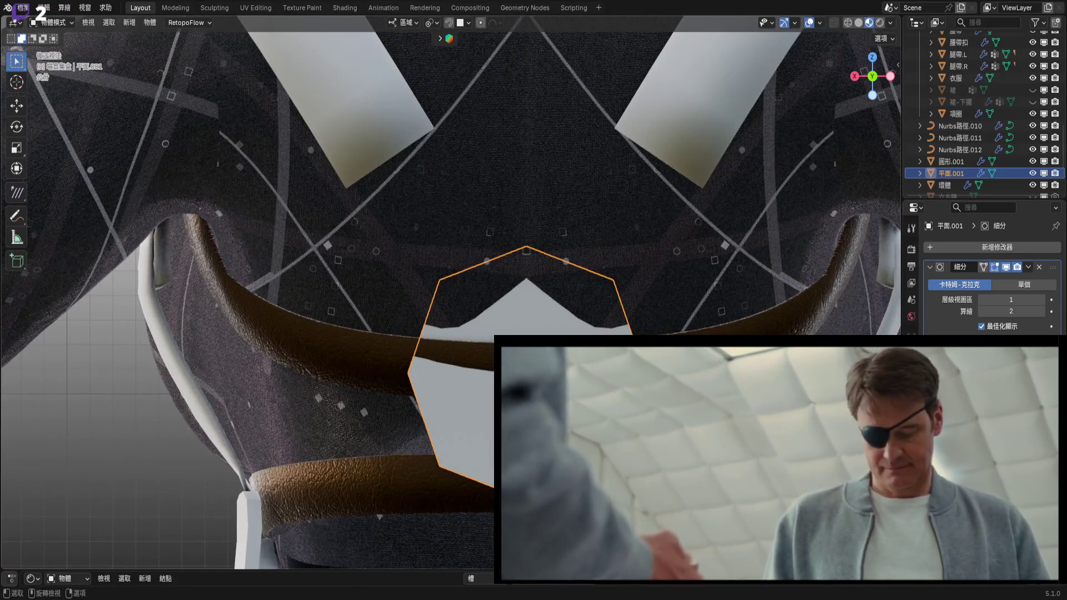
pyautogui.press('Tab')
pyautogui.hotkey('ctrl', 'e')
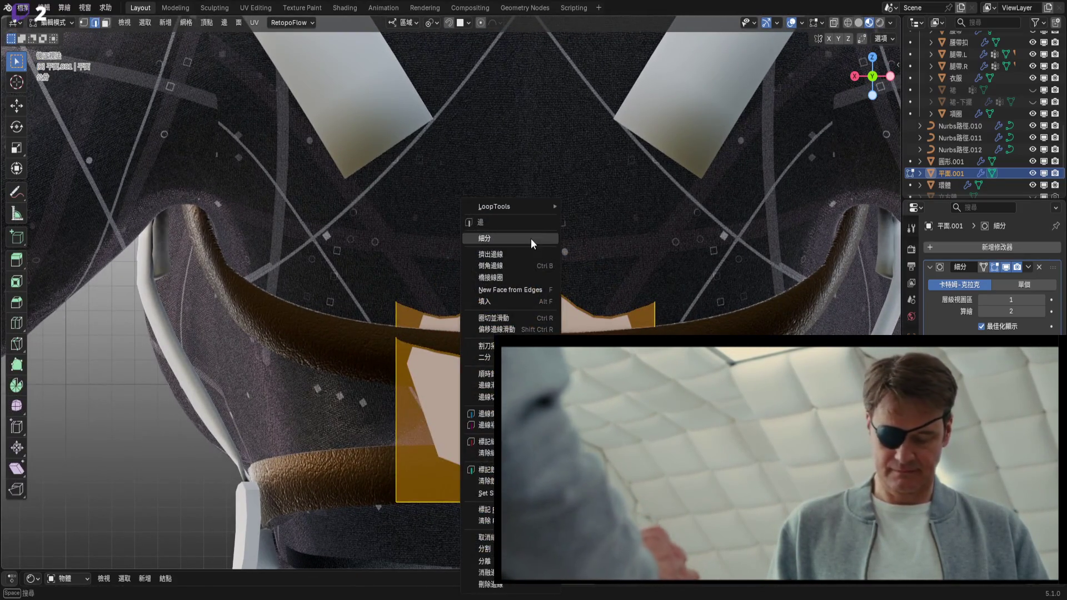
pyautogui.click(533, 243)
pyautogui.scroll(-3, 532, 243)
pyautogui.press('Tab')
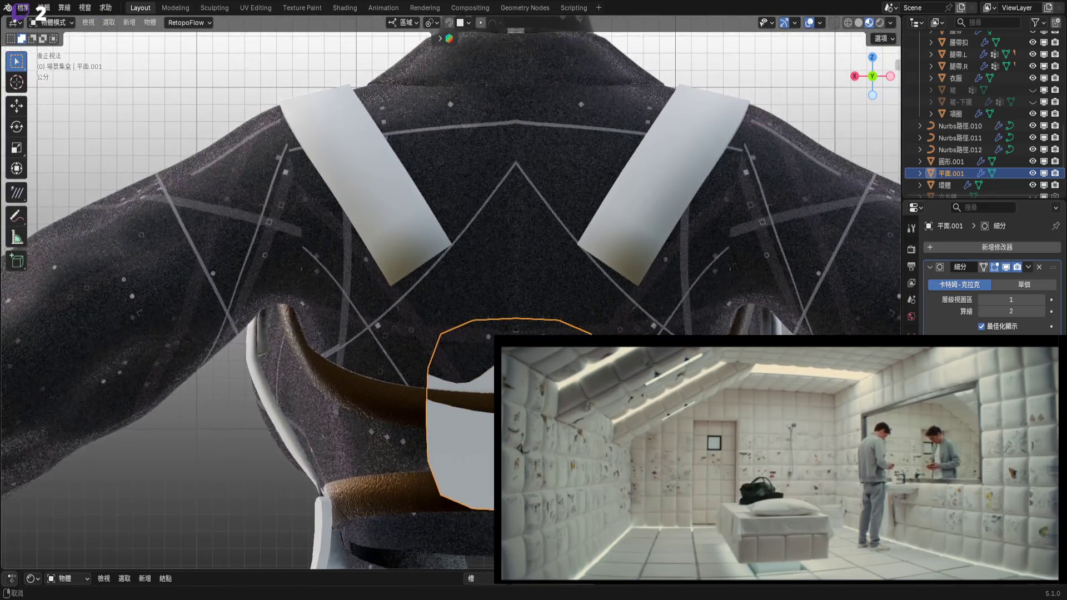
pyautogui.scroll(3, 525, 289)
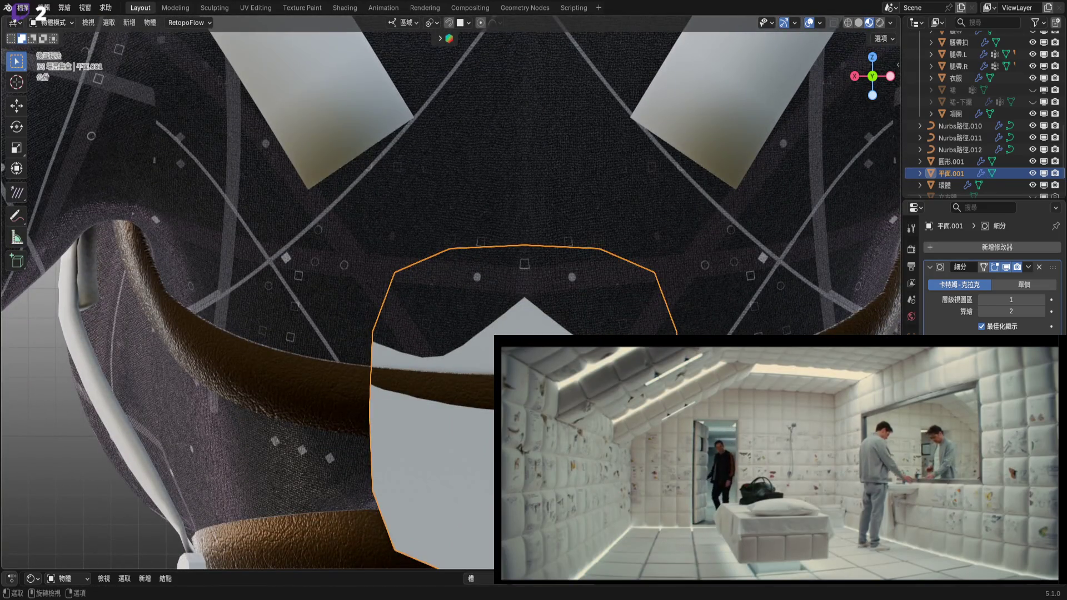
# Tilt the patch −11.7° around X, then view it from the right in Solid shading.
pyautogui.moveTo(699, 274)
pyautogui.mouseDown(button='middle')
pyautogui.moveTo(675, 317)
pyautogui.moveTo(642, 310)
pyautogui.moveTo(731, 286)
pyautogui.mouseUp(button='middle')
pyautogui.press('r')
pyautogui.press('x')
pyautogui.press('x')
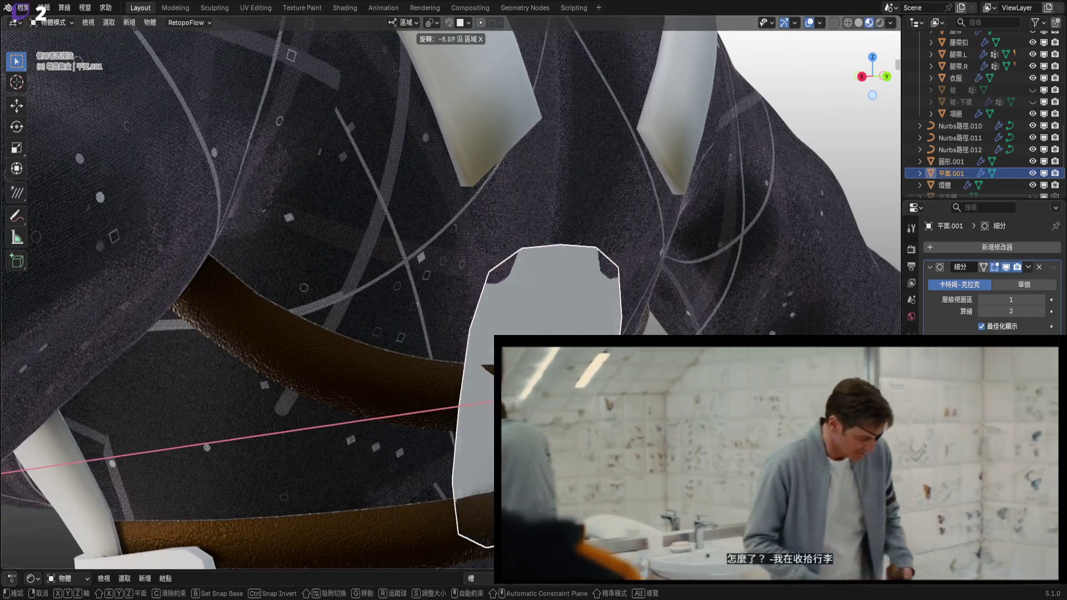
pyautogui.click(600, 322)
pyautogui.moveTo(600, 322); pyautogui.dragTo(609, 333, button='middle')
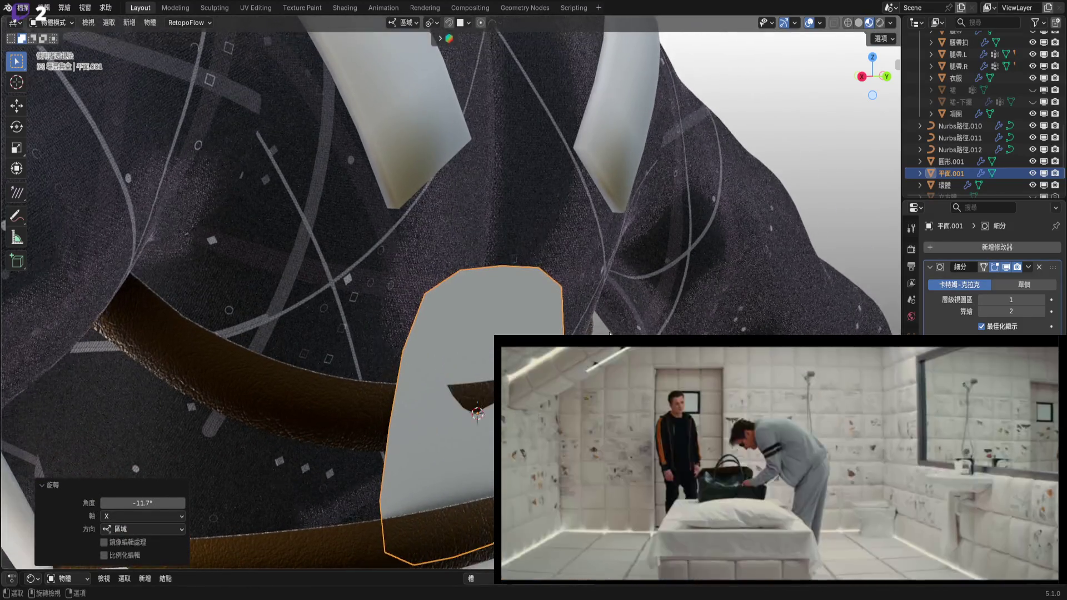
pyautogui.moveTo(806, 121)
pyautogui.mouseDown(button='middle')
pyautogui.moveTo(684, 212)
pyautogui.moveTo(789, 156)
pyautogui.mouseUp(button='middle')
pyautogui.click(868, 77)
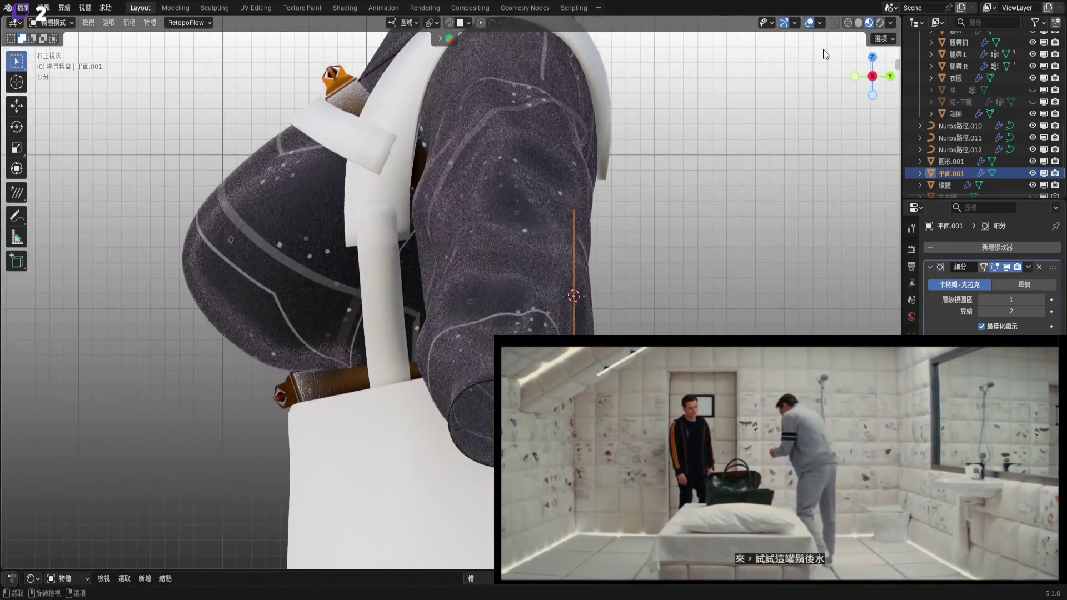
pyautogui.click(858, 23)
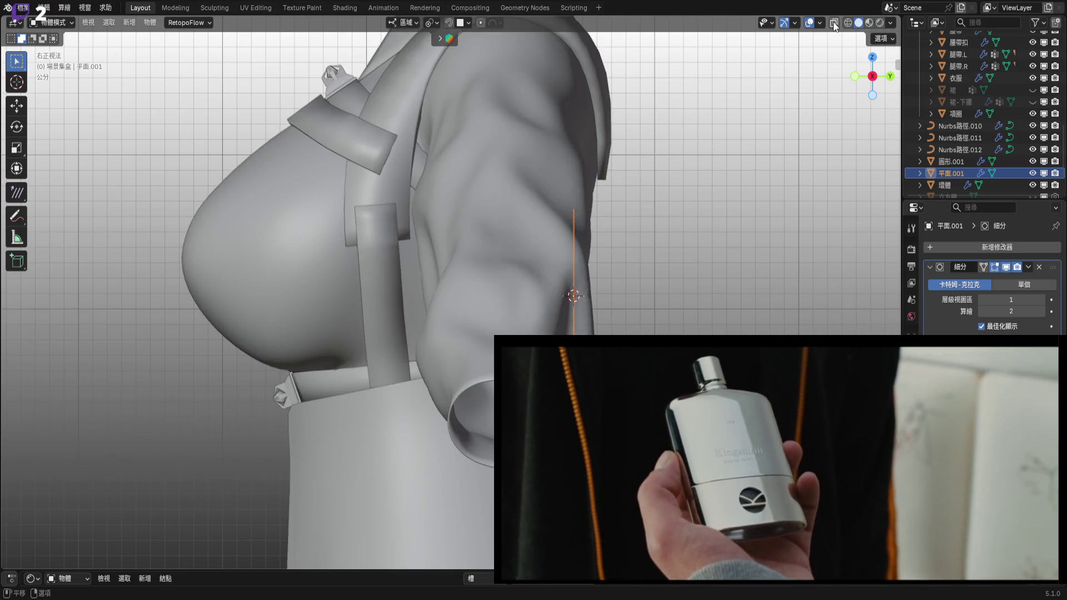
# Move the back patch against the jacket's back while the model is see-through.
pyautogui.click(833, 22)
pyautogui.scroll(4, 555, 253)
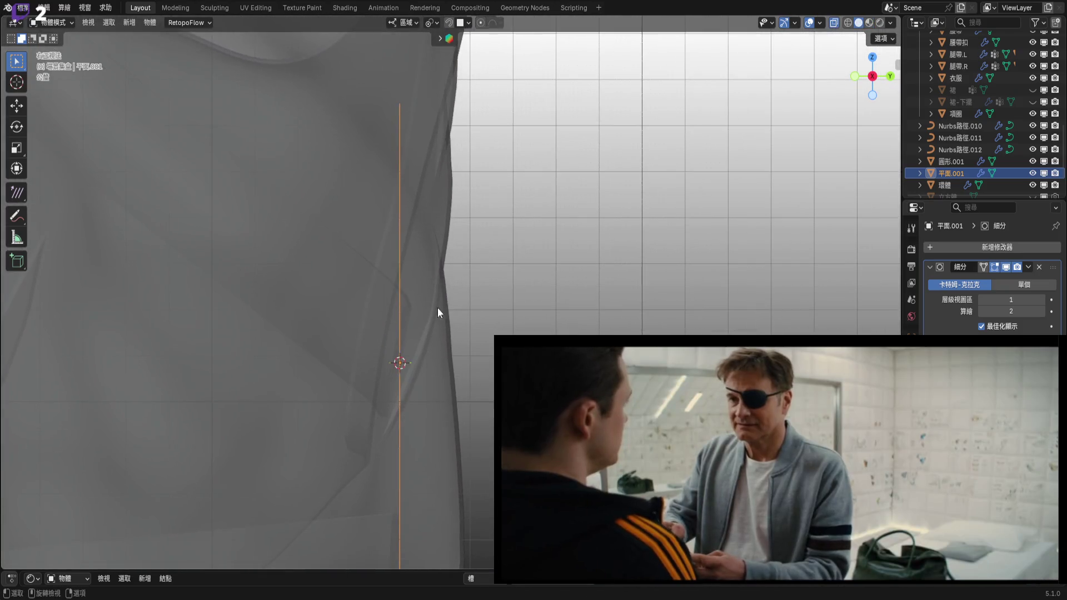
pyautogui.press('g')
pyautogui.click(528, 218)
pyautogui.scroll(-3, 536, 205)
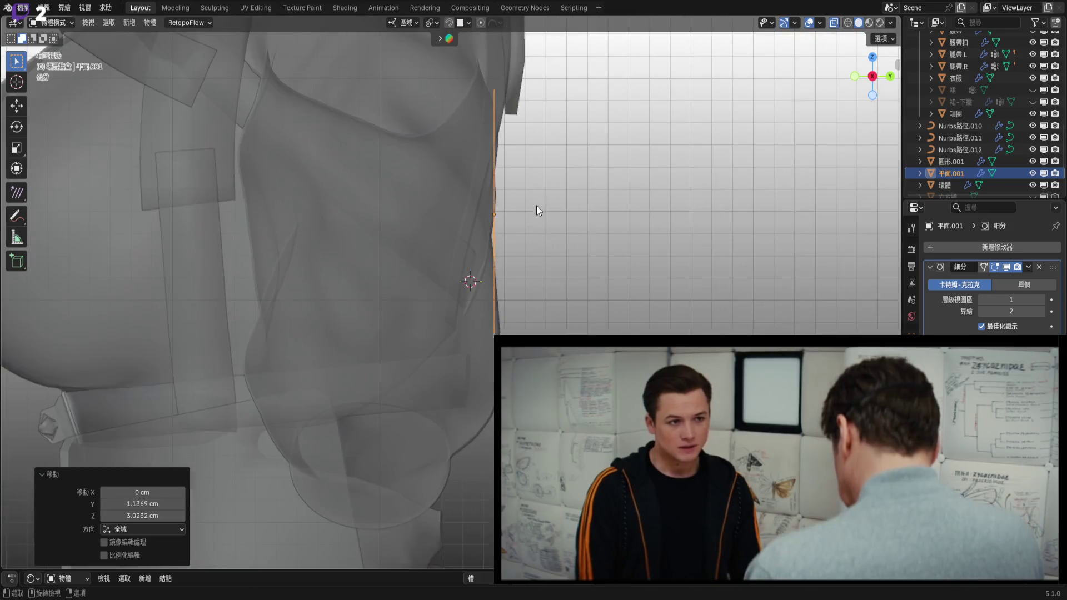
pyautogui.click(833, 23)
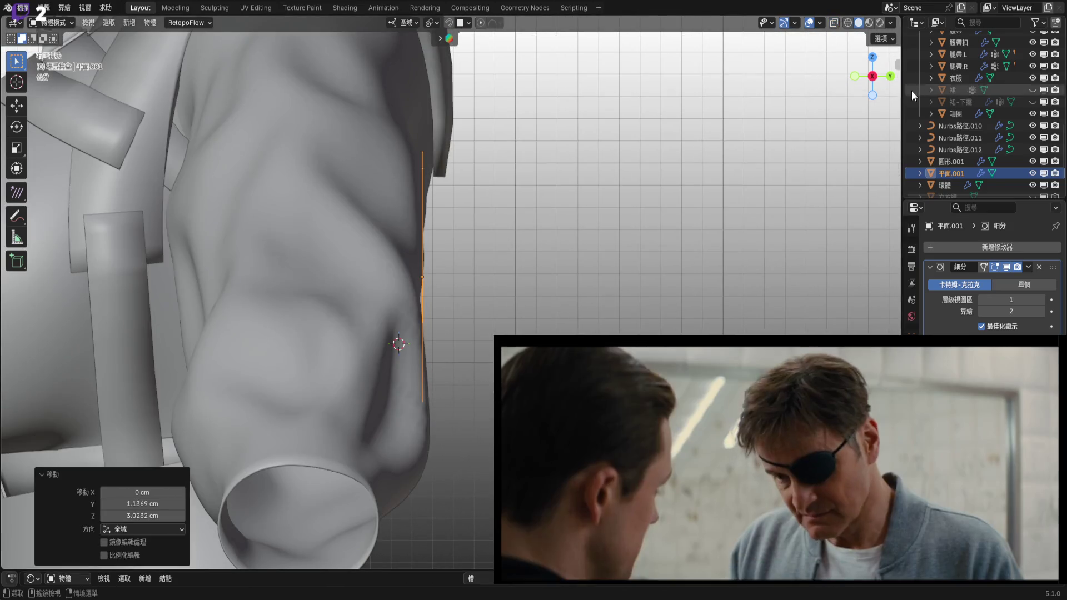
# Enlarge the back patch to 1.54 scale.
pyautogui.moveTo(892, 81)
pyautogui.mouseDown()
pyautogui.moveTo(569, 205)
pyautogui.moveTo(722, 271)
pyautogui.moveTo(358, 286)
pyautogui.mouseUp()
pyautogui.scroll(6, 411, 303)
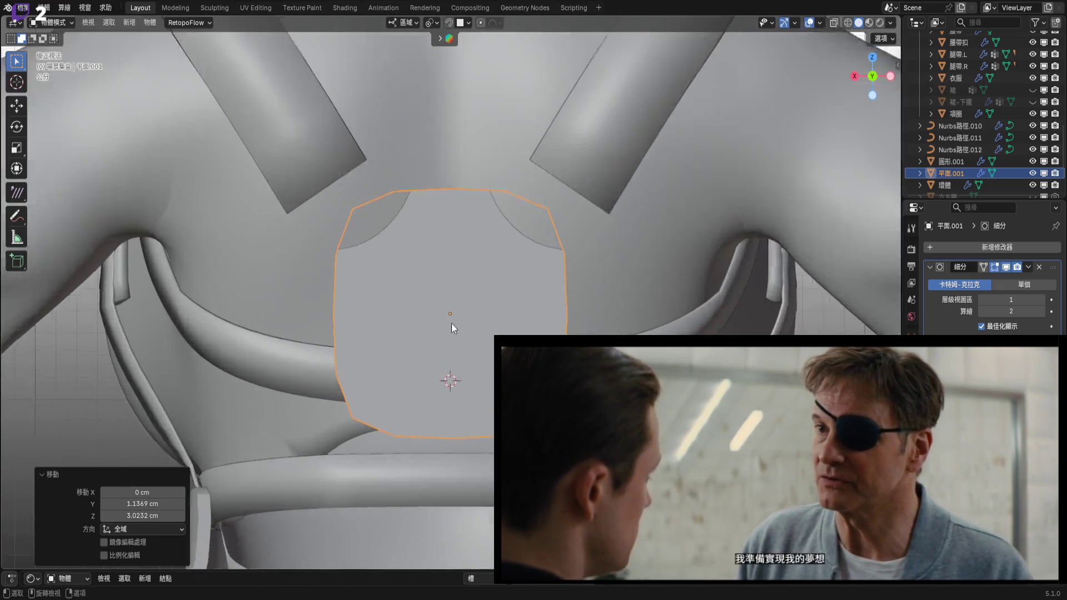
pyautogui.press('s')
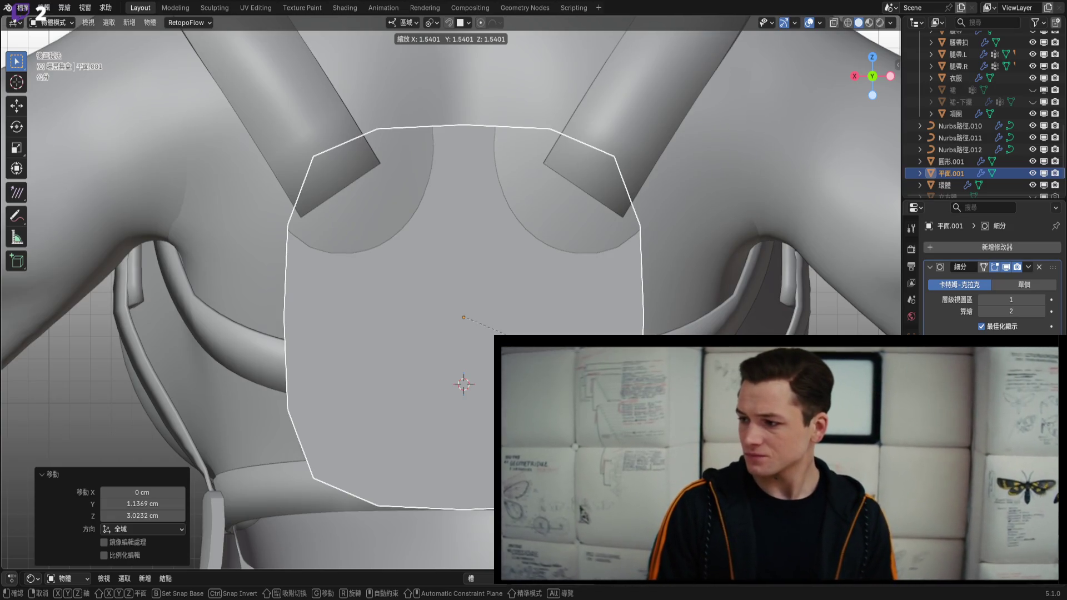
pyautogui.press('Return')
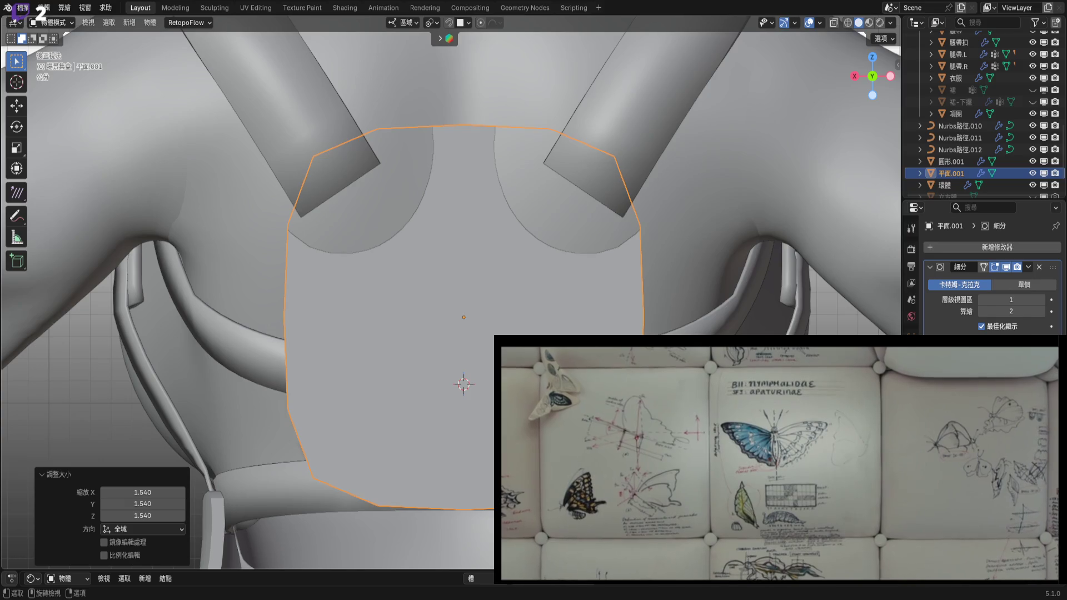
pyautogui.moveTo(549, 178)
pyautogui.keyDown('ctrl'); pyautogui.mouseDown(button='middle')
pyautogui.moveTo(549, 234)
pyautogui.moveTo(549, 153)
pyautogui.mouseUp(button='middle'); pyautogui.keyUp('ctrl')
# Squash the patch along Y to 0.658 height.
pyautogui.press('s')
pyautogui.press('z')
pyautogui.press('z')
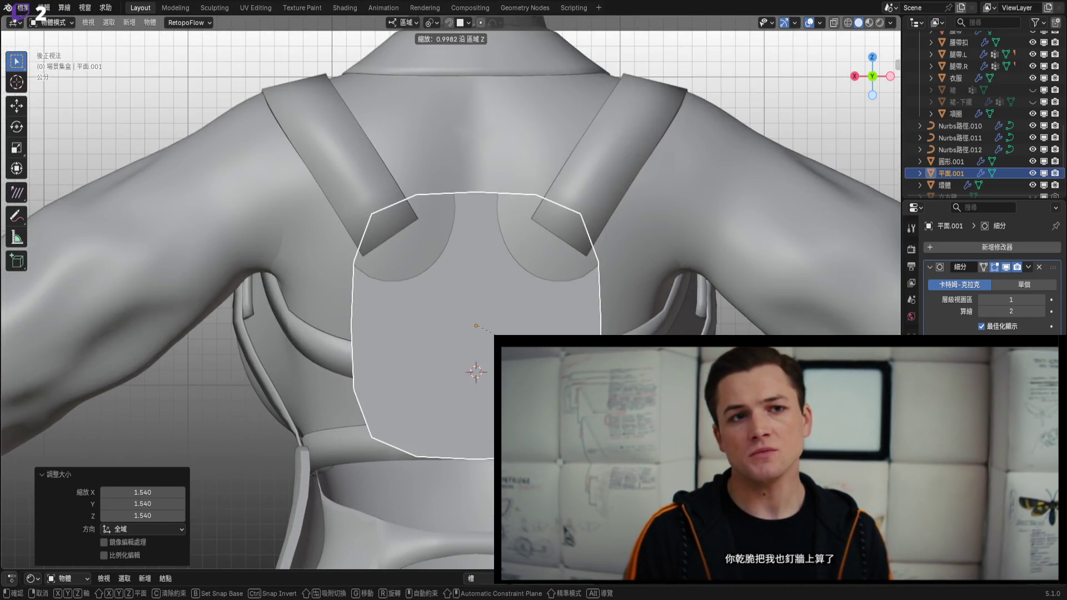
pyautogui.press('Escape')
pyautogui.press('s')
pyautogui.press('y')
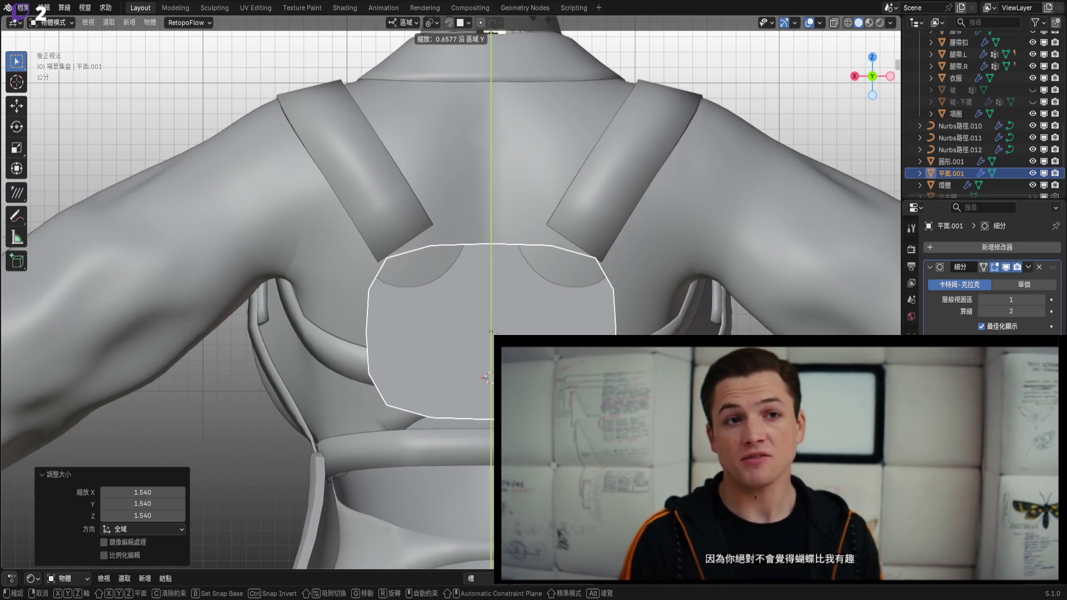
pyautogui.click(491, 332)
pyautogui.scroll(4, 538, 334)
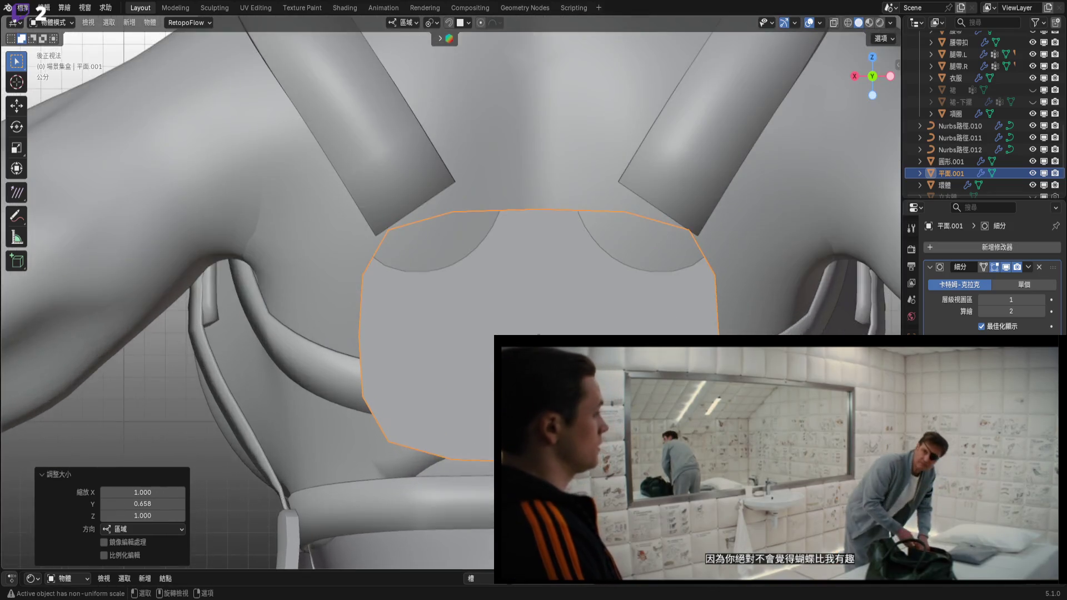
pyautogui.moveTo(538, 335); pyautogui.dragTo(555, 395, button='middle')
# Raise the patch 2.16 cm along the Y axis.
pyautogui.press('s')
pyautogui.press('z')
pyautogui.press('Escape')
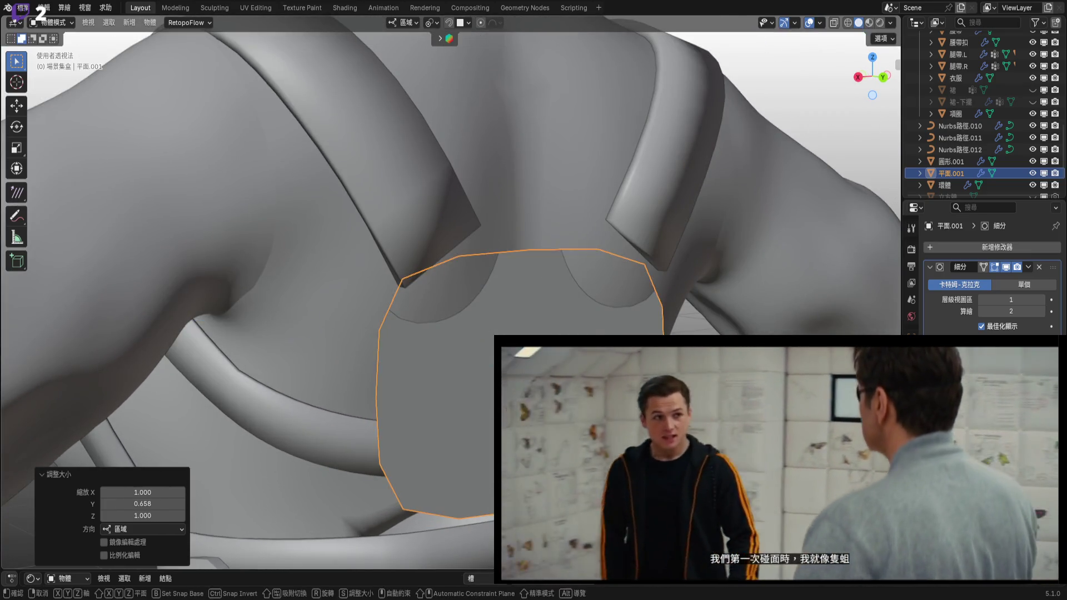
pyautogui.press('g')
pyautogui.press('y')
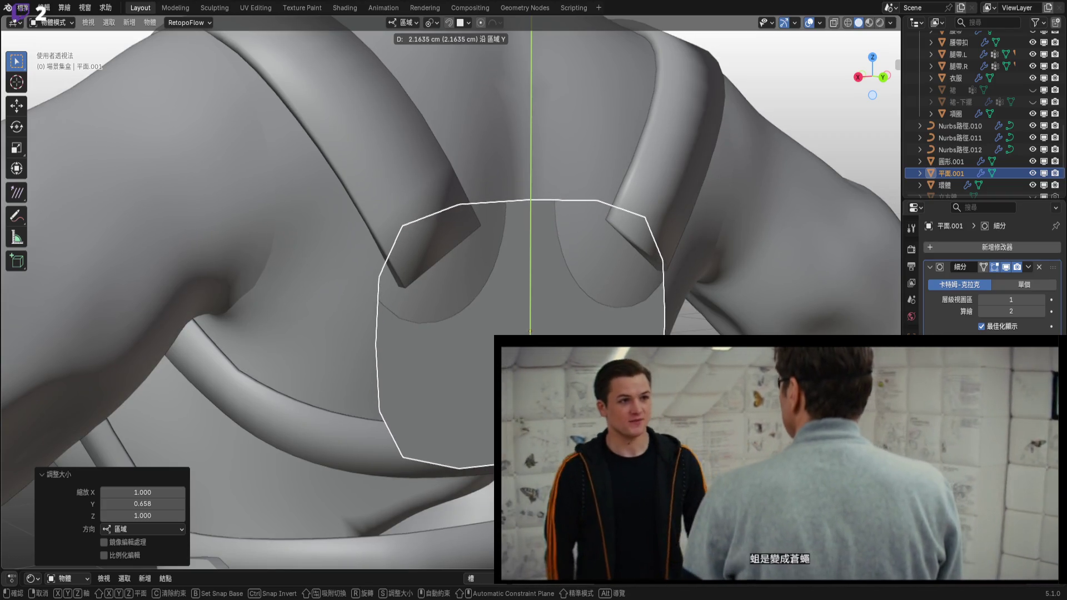
pyautogui.click(488, 479)
pyautogui.scroll(-5, 488, 479)
pyautogui.scroll(6, 489, 479)
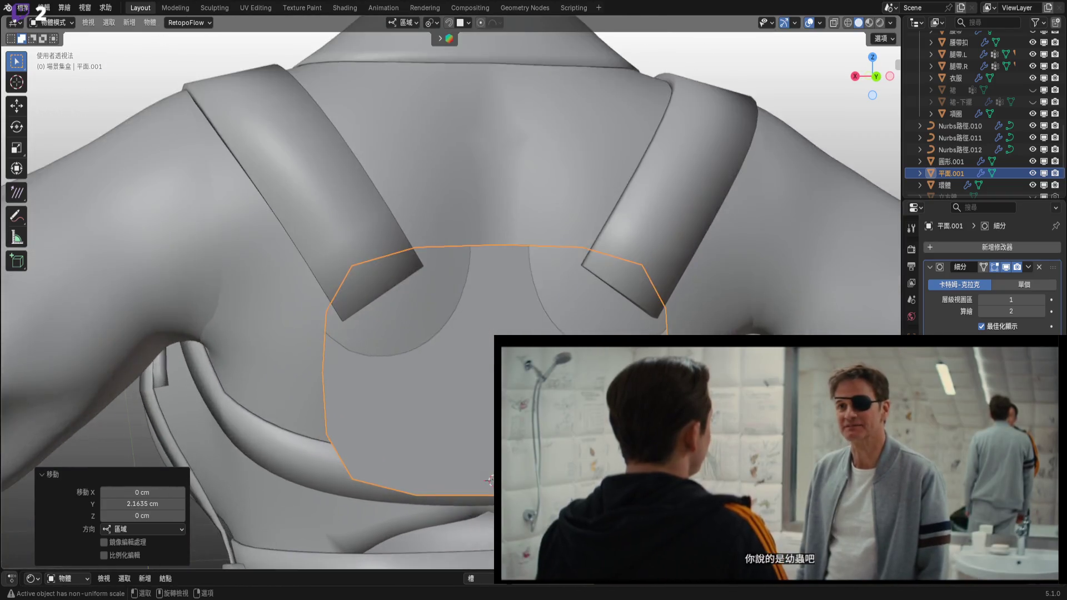
pyautogui.moveTo(489, 479); pyautogui.dragTo(491, 483, button='middle')
# Tilt the patch -8.78° around the X axis.
pyautogui.press('r')
pyautogui.press('x')
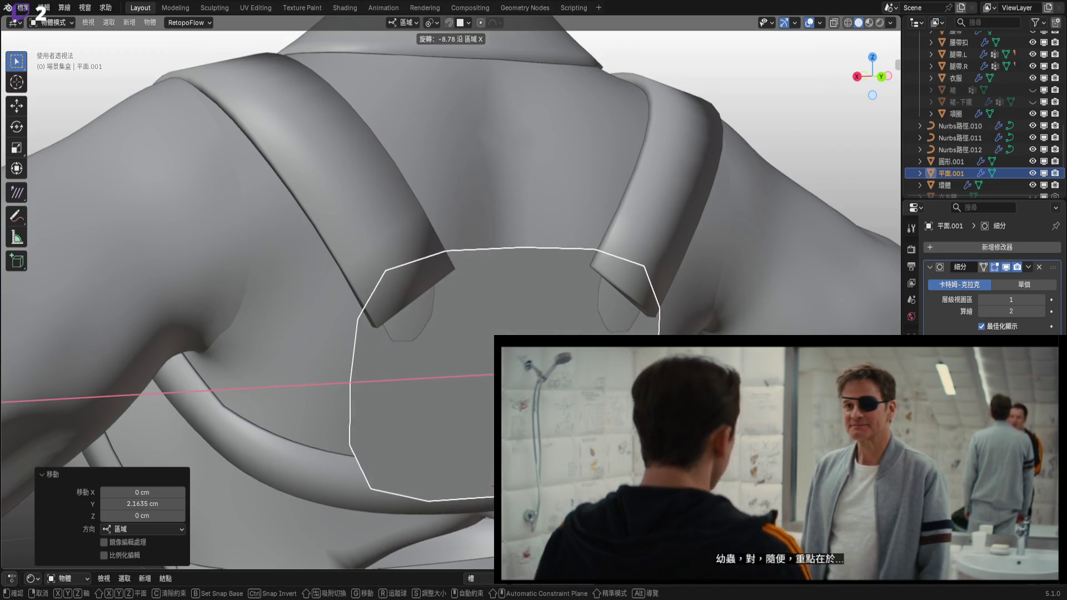
pyautogui.click(491, 483)
pyautogui.scroll(4, 491, 482)
pyautogui.moveTo(445, 500); pyautogui.dragTo(412, 523, button='middle')
# Shift the patch -0.64 cm along Z, then open the Add Modifier menu.
pyautogui.press('g')
pyautogui.press('z')
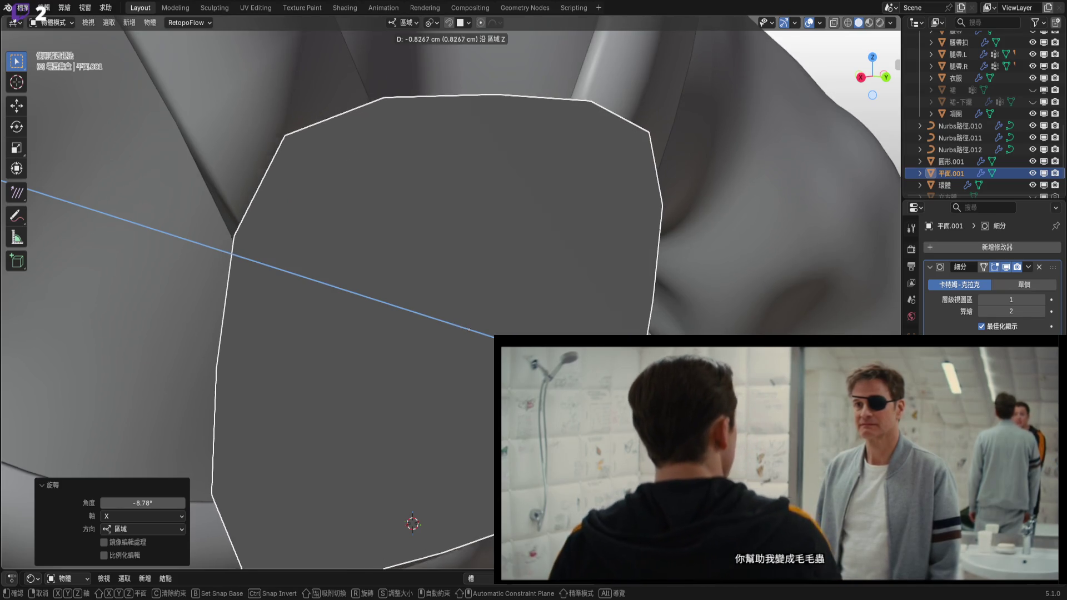
pyautogui.press('Return')
pyautogui.scroll(-5, 450, 300)
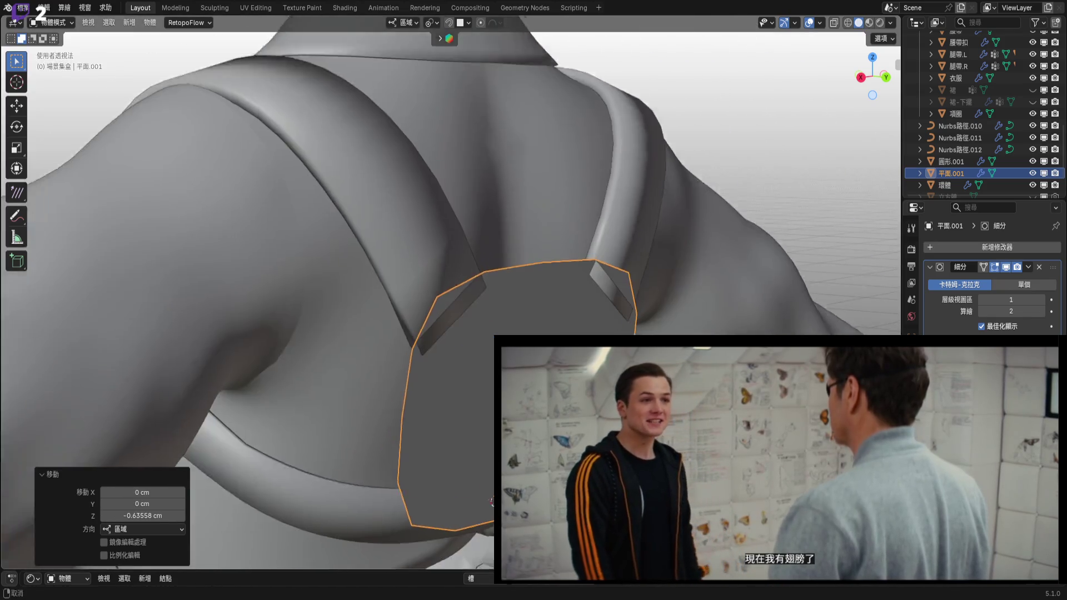
pyautogui.moveTo(866, 311); pyautogui.dragTo(909, 329, button='middle')
pyautogui.click(986, 246)
pyautogui.moveTo(965, 245)
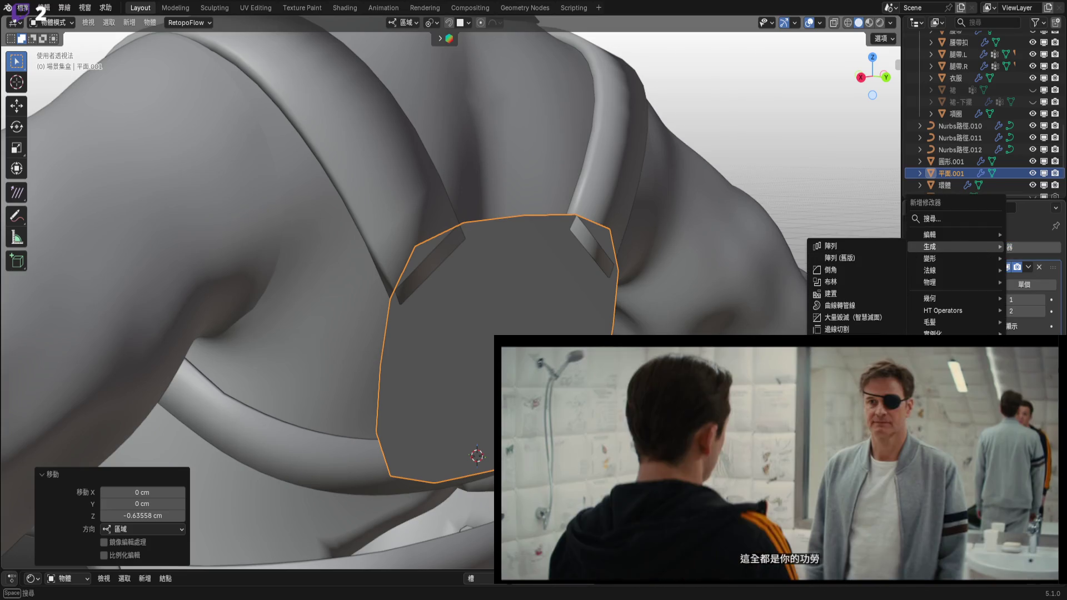
# Add a Solidify modifier to the patch, undoing an accidental extra Subdivision.
pyautogui.click(844, 436)
pyautogui.scroll(3, 450, 300)
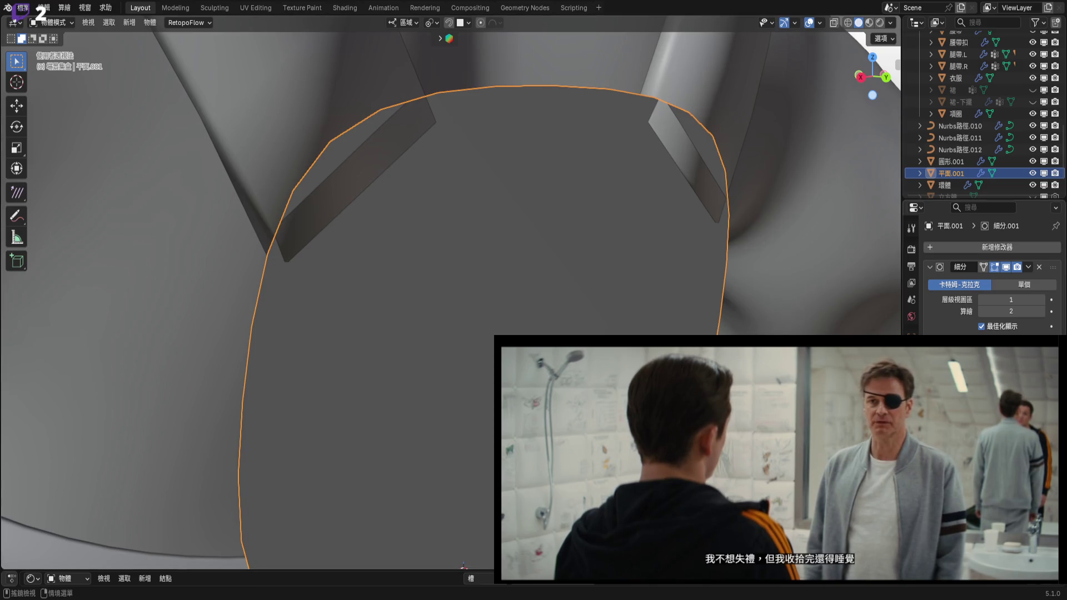
pyautogui.hotkey('ctrl', 'z')
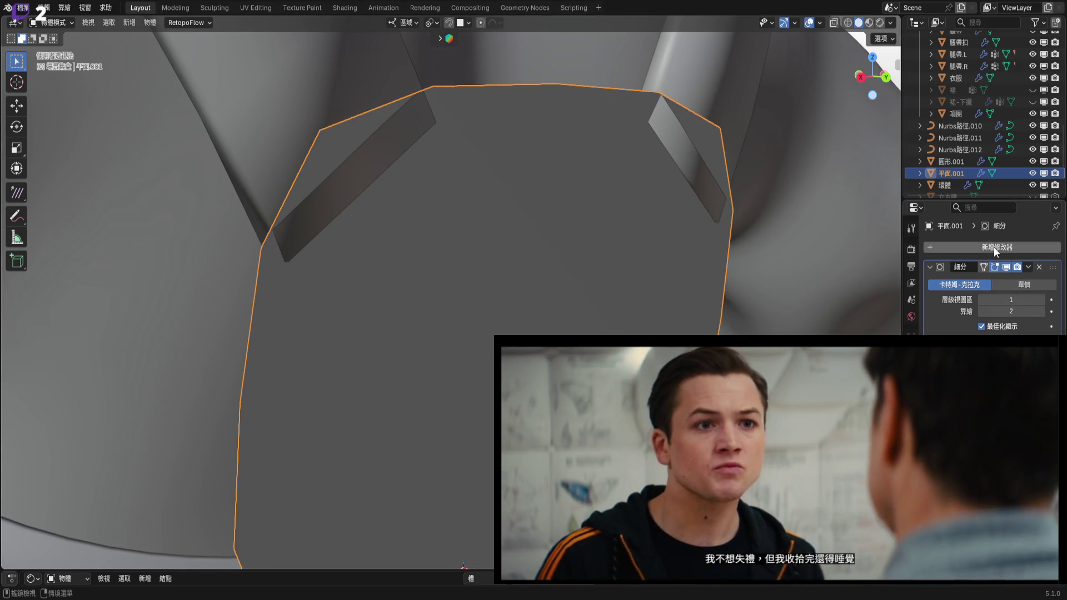
pyautogui.click(992, 245)
pyautogui.moveTo(994, 247)
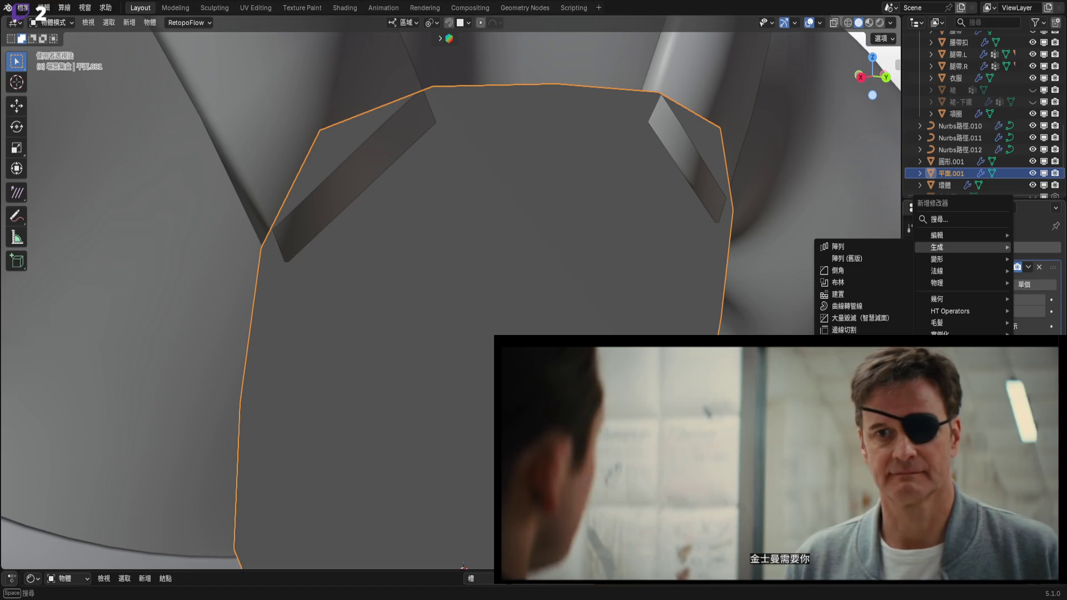
pyautogui.click(844, 425)
pyautogui.scroll(-3, 821, 66)
# Reduce the Solidify thickness and inspect the thin patch edge-on with overlay settings.
pyautogui.click(820, 22)
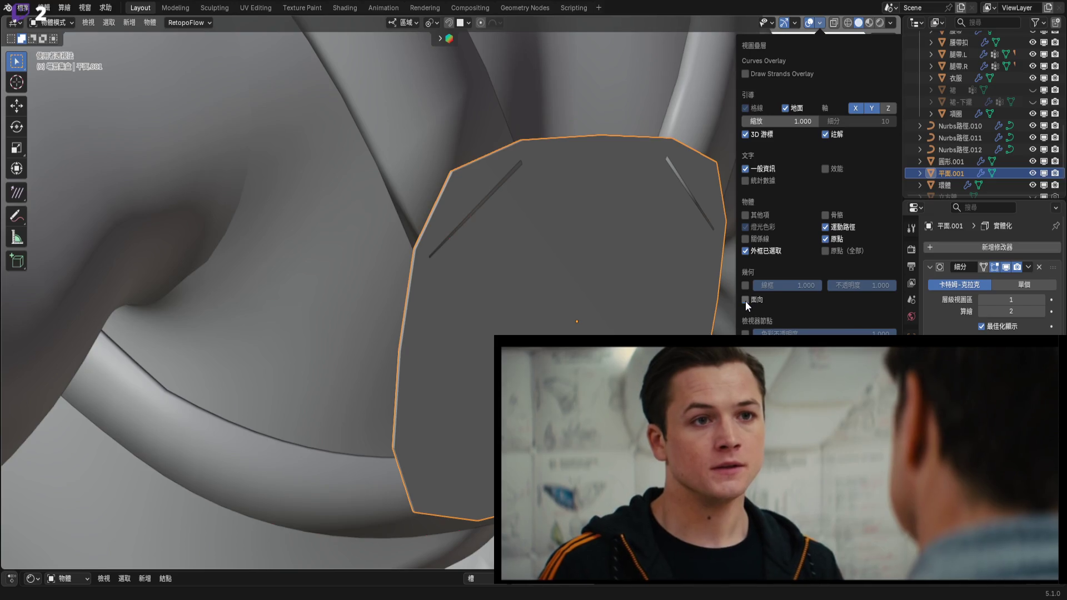
pyautogui.moveTo(579, 235)
pyautogui.mouseDown(button='middle')
pyautogui.moveTo(591, 322)
pyautogui.moveTo(589, 311)
pyautogui.mouseUp(button='middle')
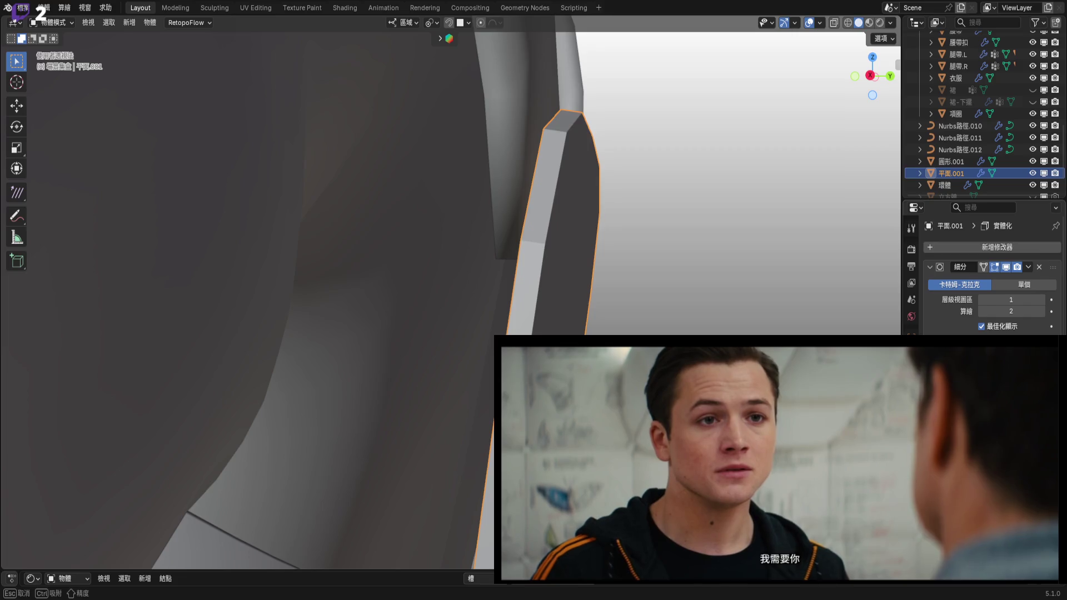
pyautogui.moveTo(728, 288); pyautogui.dragTo(738, 288)
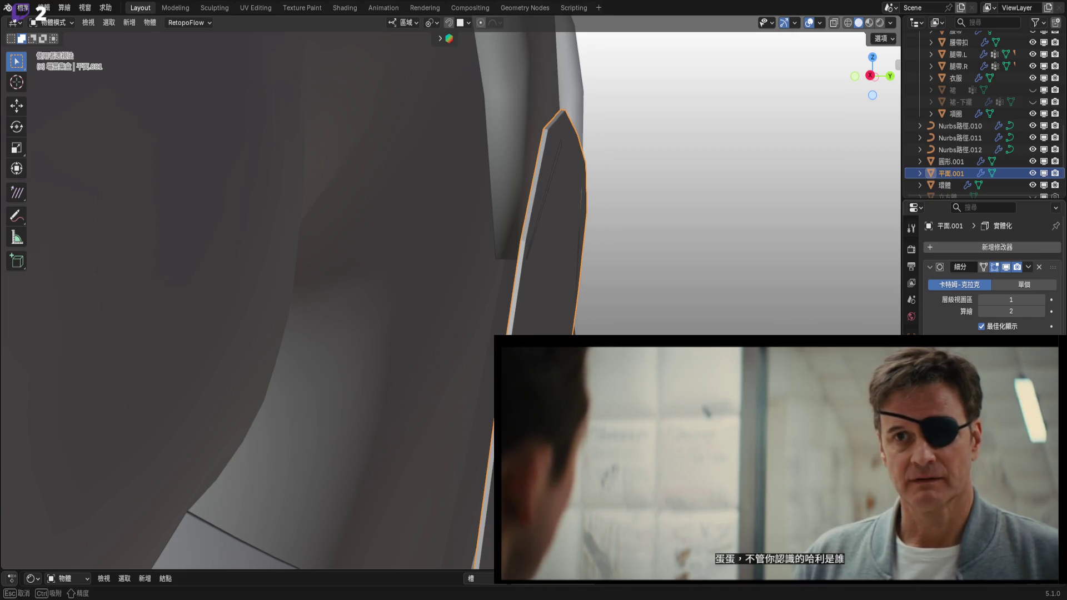
pyautogui.moveTo(572, 278)
pyautogui.mouseDown(button='middle')
pyautogui.moveTo(467, 288)
pyautogui.moveTo(452, 261)
pyautogui.mouseUp(button='middle')
pyautogui.click(819, 23)
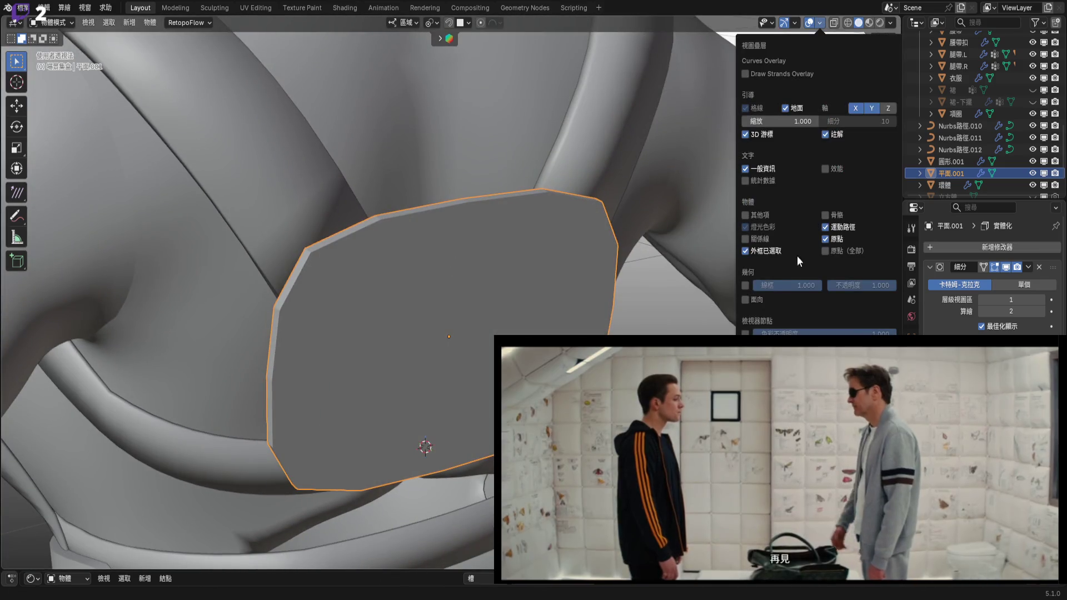
pyautogui.moveTo(625, 295)
pyautogui.mouseDown(button='middle')
pyautogui.moveTo(594, 280)
pyautogui.moveTo(619, 240)
pyautogui.moveTo(588, 201)
pyautogui.moveTo(595, 194)
pyautogui.moveTo(488, 302)
pyautogui.moveTo(548, 286)
pyautogui.moveTo(572, 302)
pyautogui.mouseUp(button='middle')
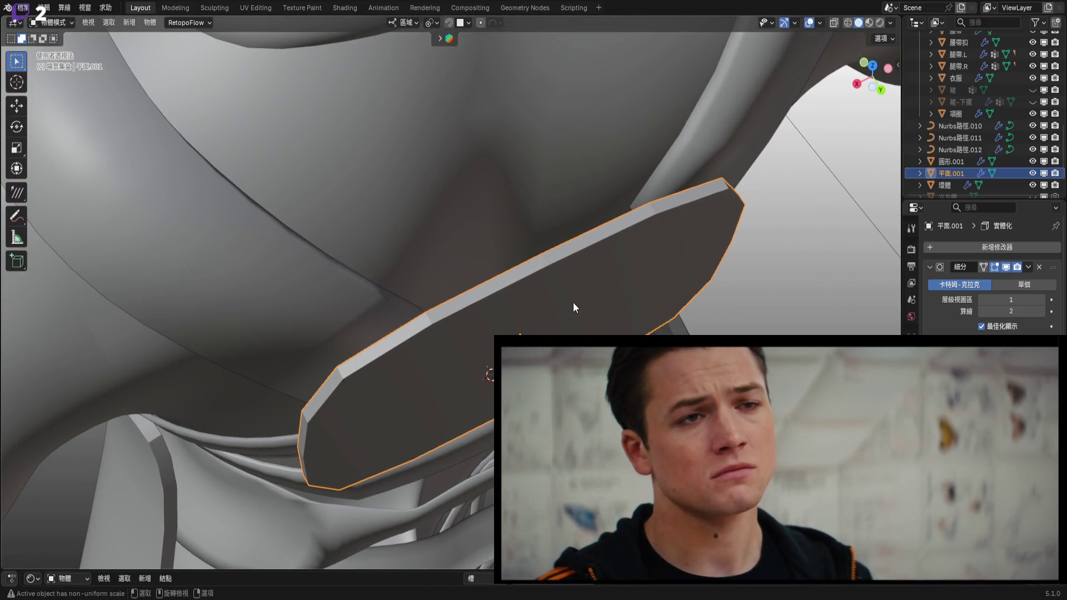
# Rotate the back patch 180° around its local Y axis.
pyautogui.press('r')
pyautogui.press('z')
pyautogui.press('z')
pyautogui.keyDown('alt'); pyautogui.scroll(-6, 639, 305); pyautogui.keyUp('alt')
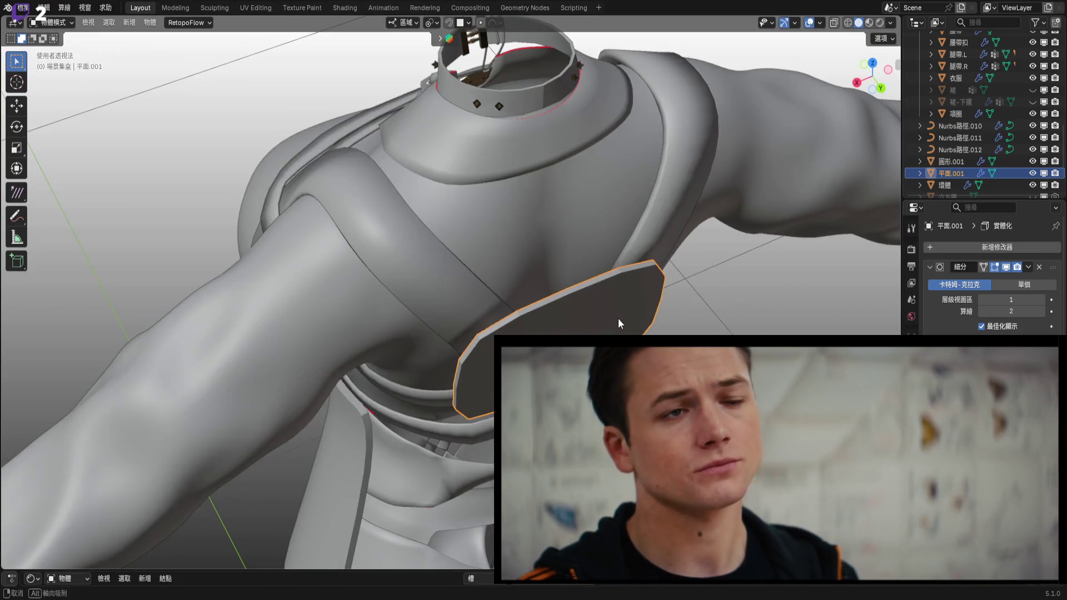
pyautogui.write('y')
pyautogui.write('180')
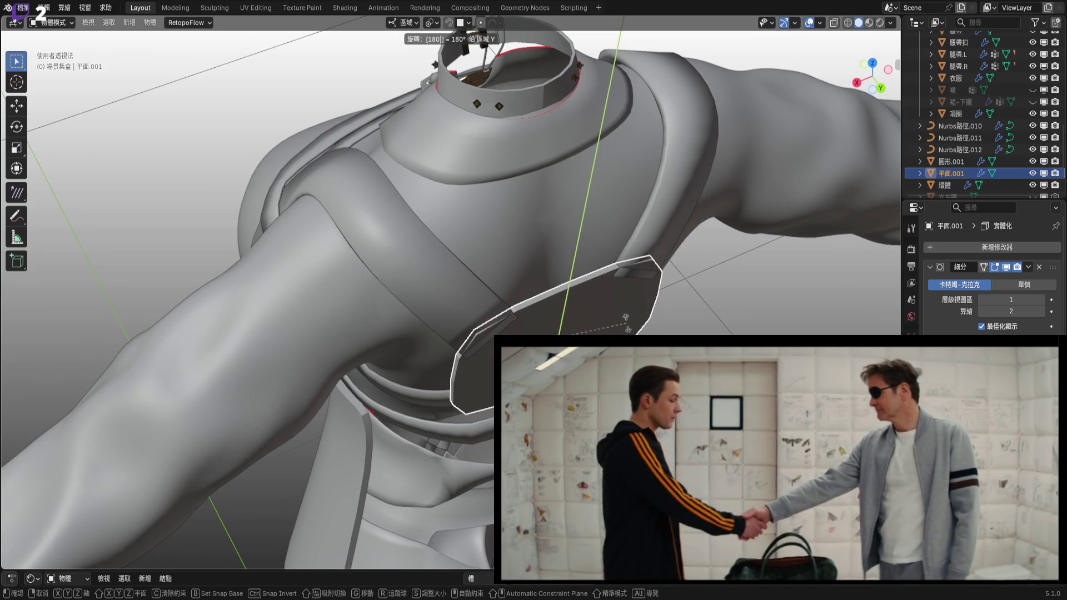
pyautogui.press('Return')
# Check the flipped patch from Back Orthographic view and review the overlay settings.
pyautogui.moveTo(634, 299); pyautogui.dragTo(572, 208, button='middle')
pyautogui.scroll(3, 851, 160)
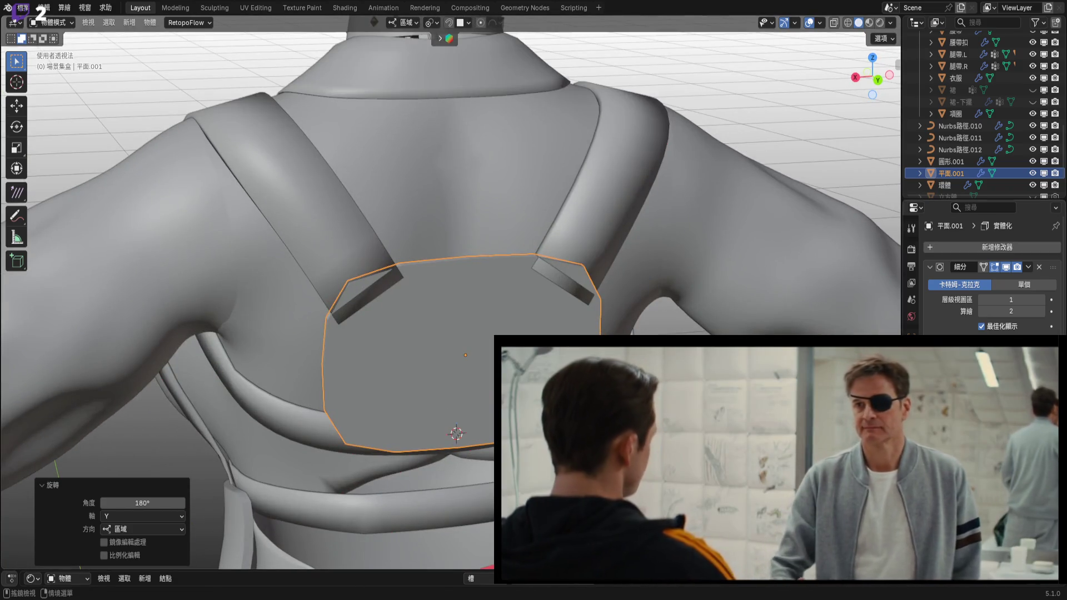
pyautogui.scroll(3, 592, 294)
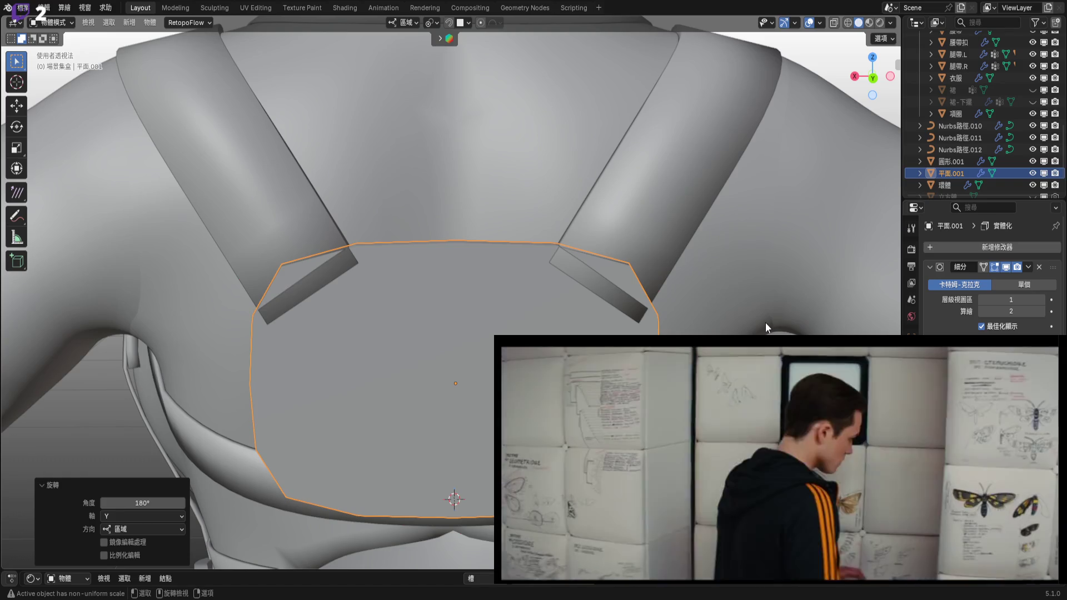
pyautogui.click(875, 79)
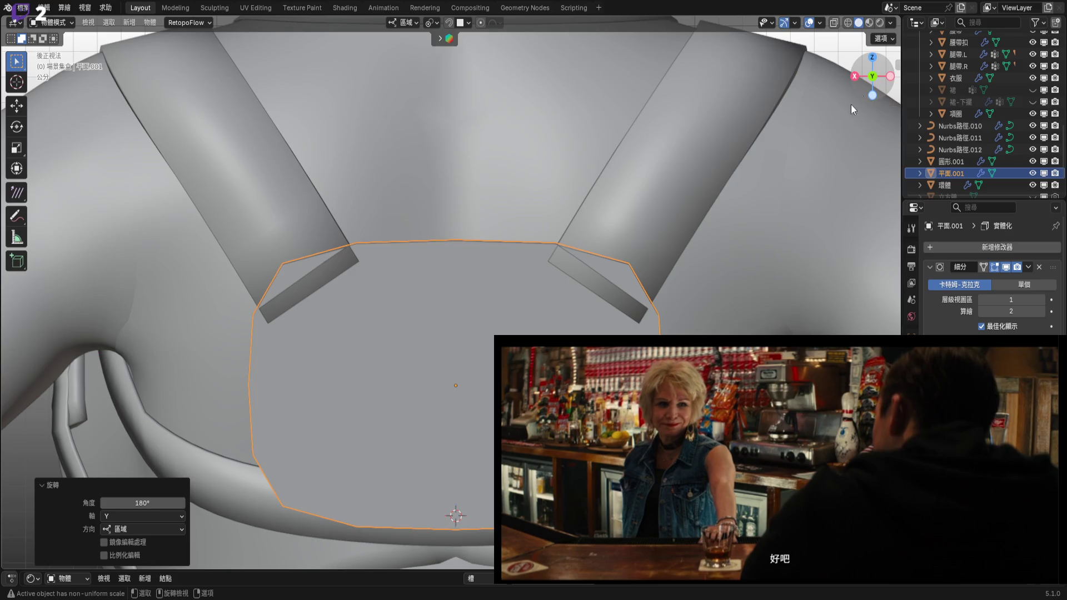
pyautogui.moveTo(526, 329)
pyautogui.keyDown('shift'); pyautogui.mouseDown(button='middle')
pyautogui.moveTo(580, 205)
pyautogui.moveTo(558, 307)
pyautogui.mouseUp(button='middle'); pyautogui.keyUp('shift')
pyautogui.scroll(-3, 578, 207)
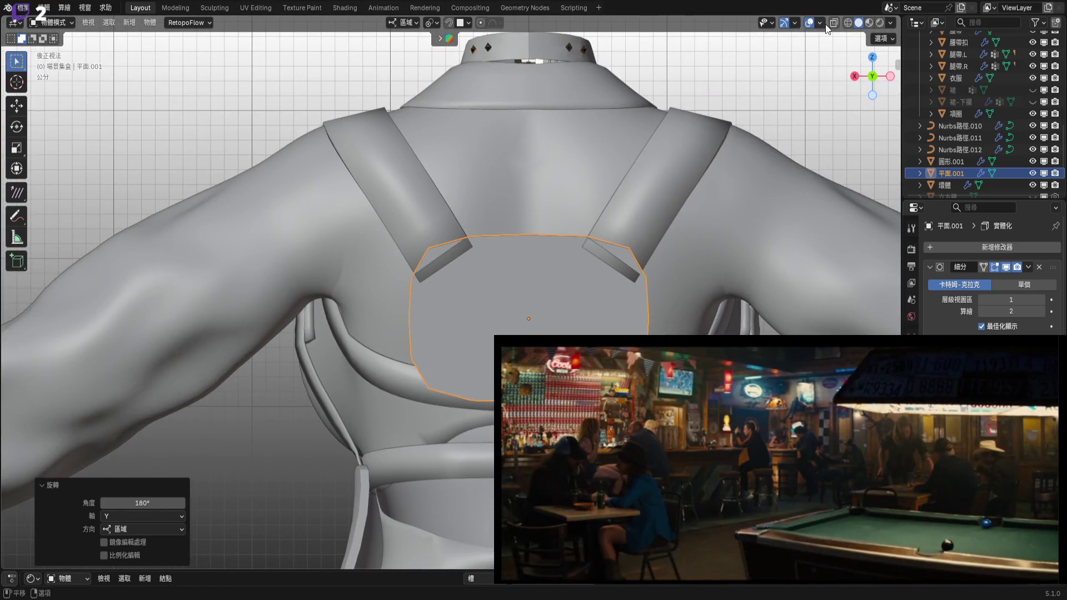
pyautogui.click(820, 23)
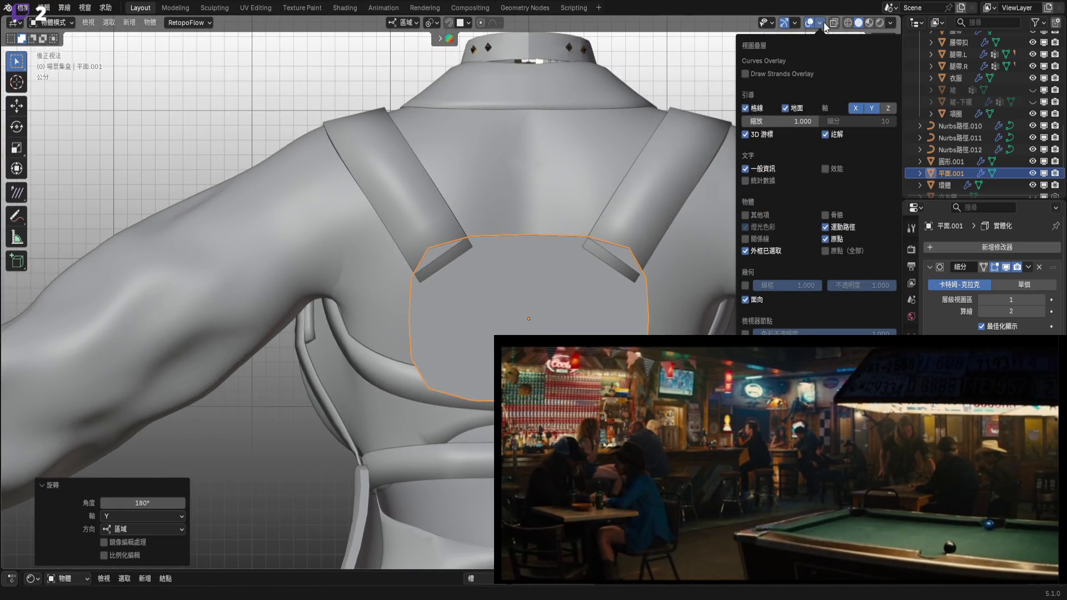
pyautogui.keyDown('shift'); pyautogui.moveTo(535, 218); pyautogui.dragTo(512, 216, button='middle'); pyautogui.keyUp('shift')
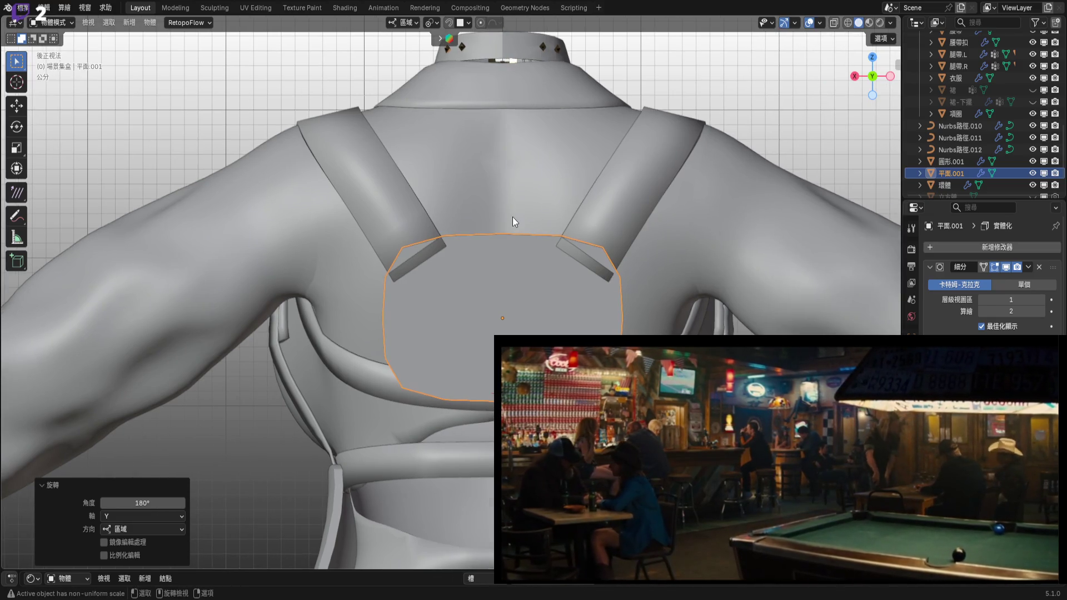
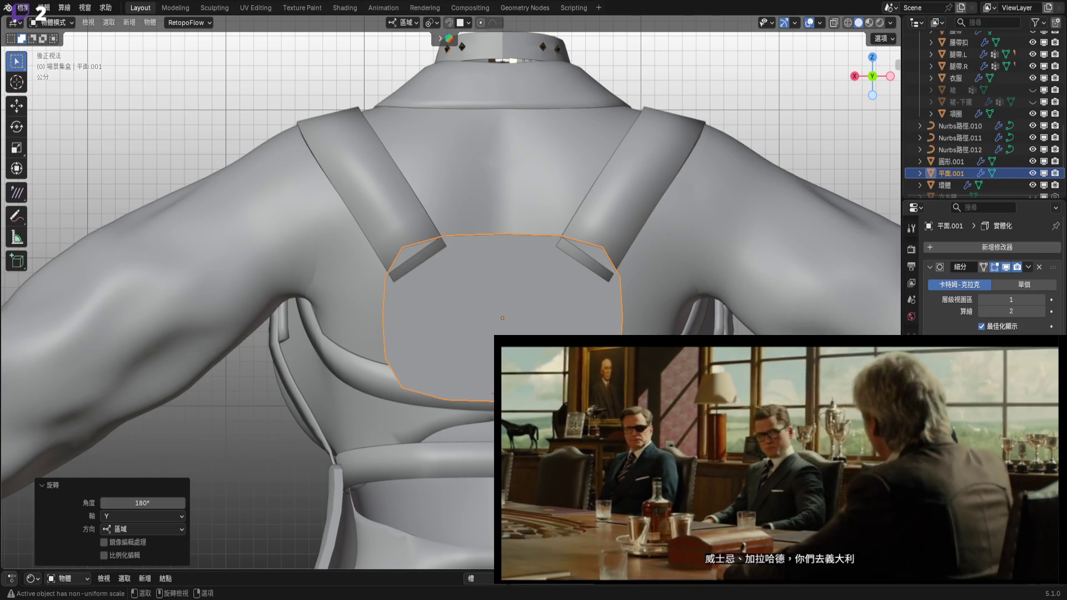
# Reselect the back plate and enter Edit Mode on its mesh.
pyautogui.keyDown('shift'); pyautogui.moveTo(474, 298); pyautogui.dragTo(469, 268, button='middle'); pyautogui.keyUp('shift')
pyautogui.scroll(3, 469, 268)
pyautogui.press('Tab')
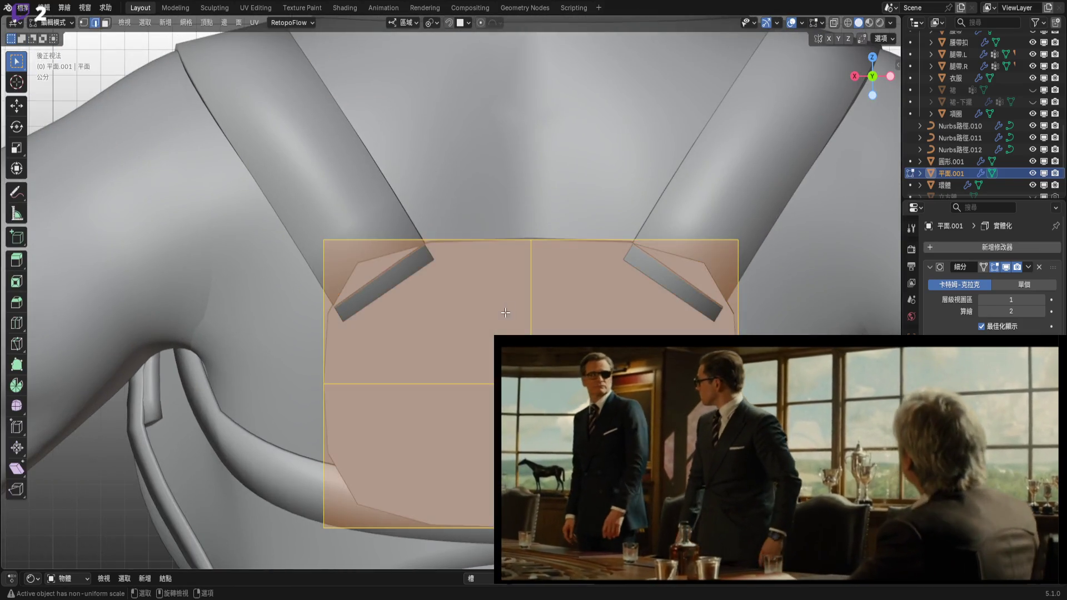
pyautogui.click(427, 221)
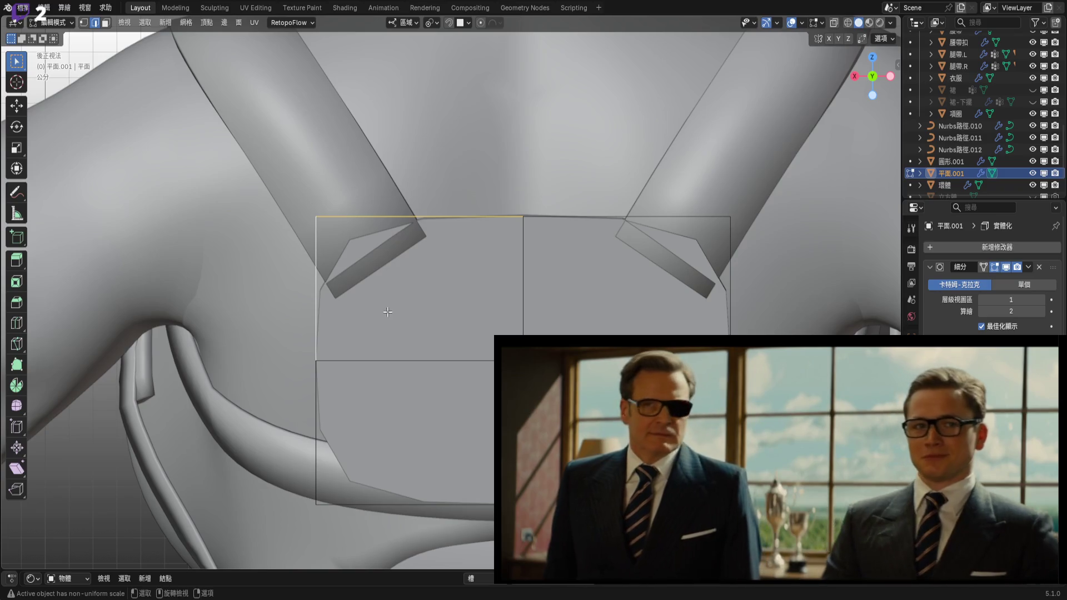
pyautogui.keyDown('alt'); pyautogui.click(322, 305); pyautogui.keyUp('alt')
pyautogui.click(325, 300)
pyautogui.keyDown('shift'); pyautogui.moveTo(325, 299); pyautogui.dragTo(304, 269, button='middle'); pyautogui.keyUp('shift')
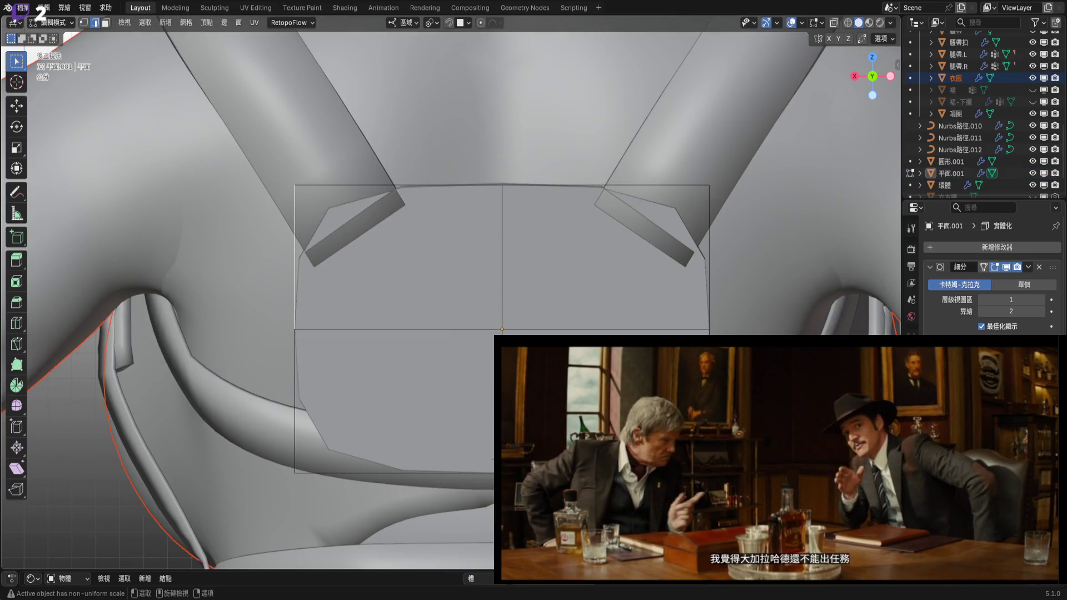
pyautogui.press('Tab')
pyautogui.click(354, 425)
pyautogui.press('Tab')
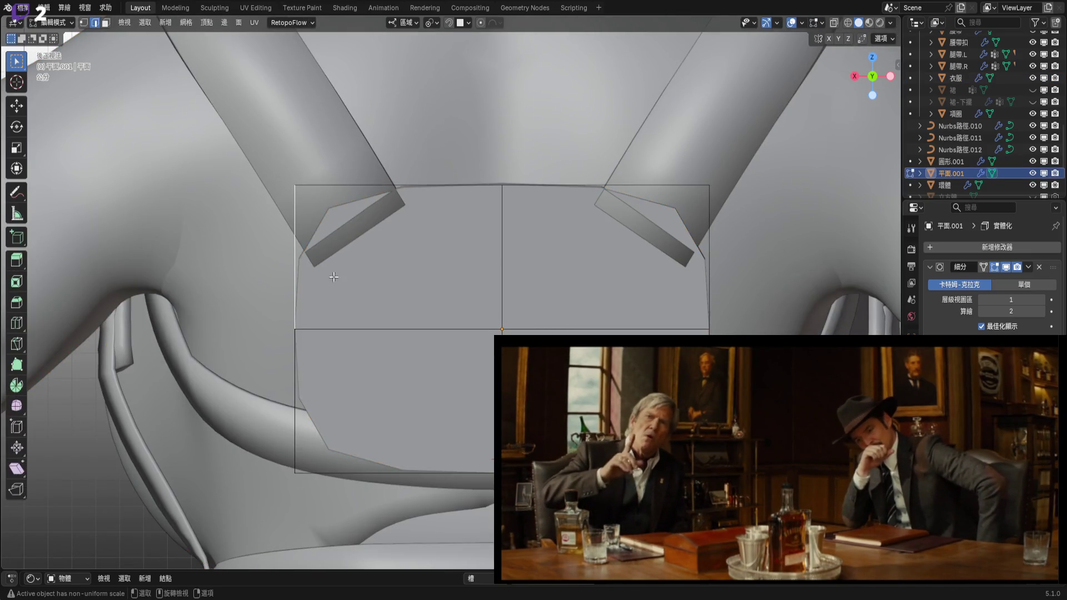
# Select the plate's left, right and top border edges and crease them to 0.340.
pyautogui.click(354, 425)
pyautogui.keyDown('shift'); pyautogui.click(682, 246); pyautogui.keyUp('shift')
pyautogui.keyDown('shift'); pyautogui.click(631, 192); pyautogui.keyUp('shift')
pyautogui.keyDown('shift'); pyautogui.click(400, 191); pyautogui.keyUp('shift')
pyautogui.keyDown('shift'); pyautogui.moveTo(507, 269); pyautogui.dragTo(477, 268, button='middle'); pyautogui.keyUp('shift')
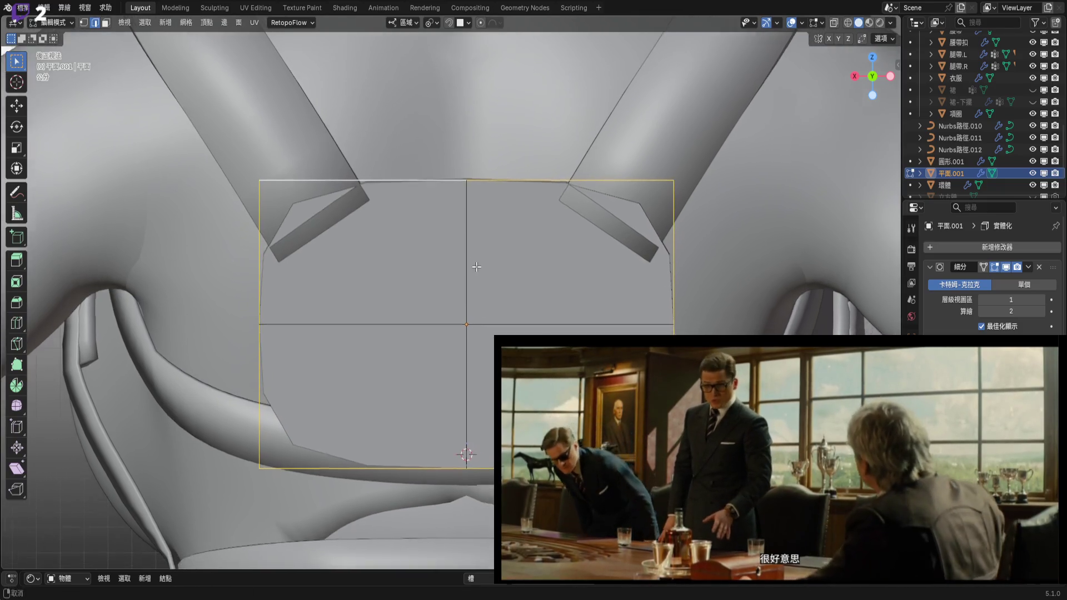
pyautogui.scroll(2, 608, 339)
pyautogui.hotkey('shift', 'e')
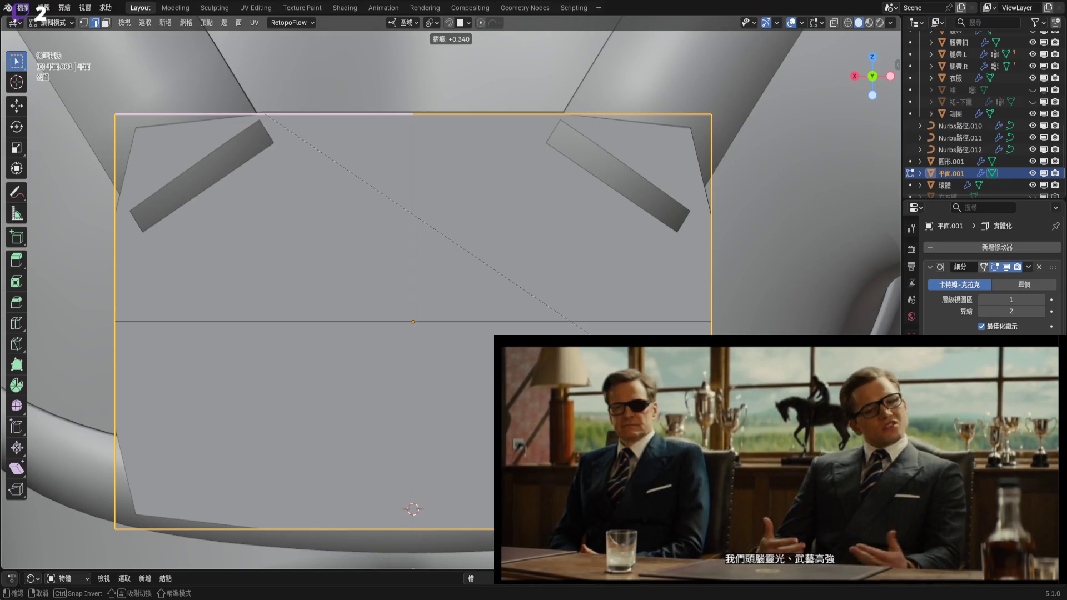
pyautogui.press('Return')
# Try subdividing the plate's faces into a 4x4 grid, then undo back to 2x2.
pyautogui.moveTo(611, 350)
pyautogui.keyDown('shift'); pyautogui.mouseDown(button='middle')
pyautogui.moveTo(696, 348)
pyautogui.moveTo(669, 337)
pyautogui.mouseUp(button='middle'); pyautogui.keyUp('shift')
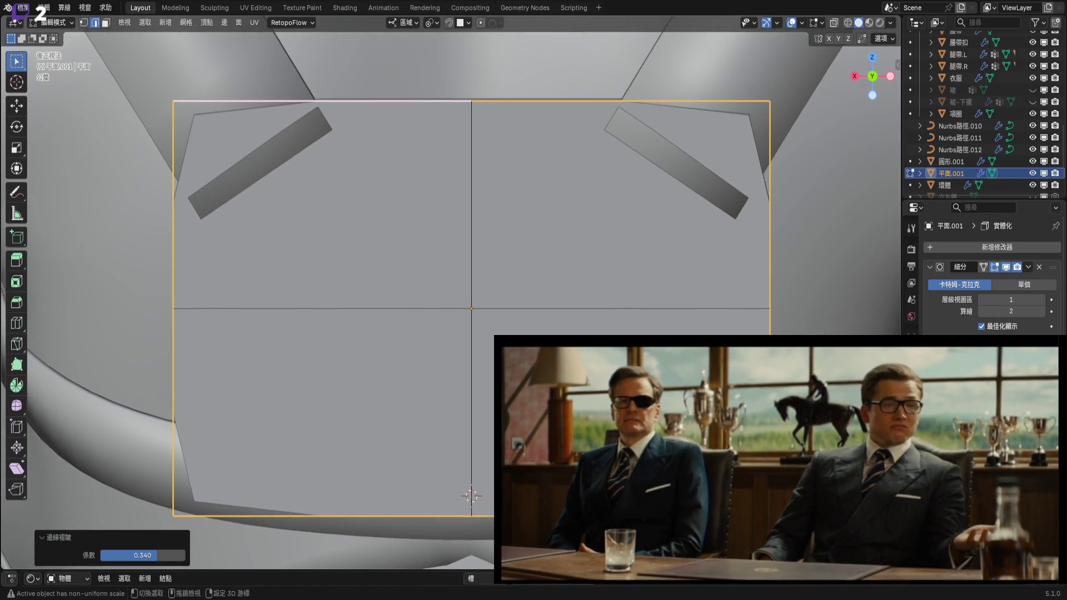
pyautogui.scroll(-3, 596, 388)
pyautogui.press('a')
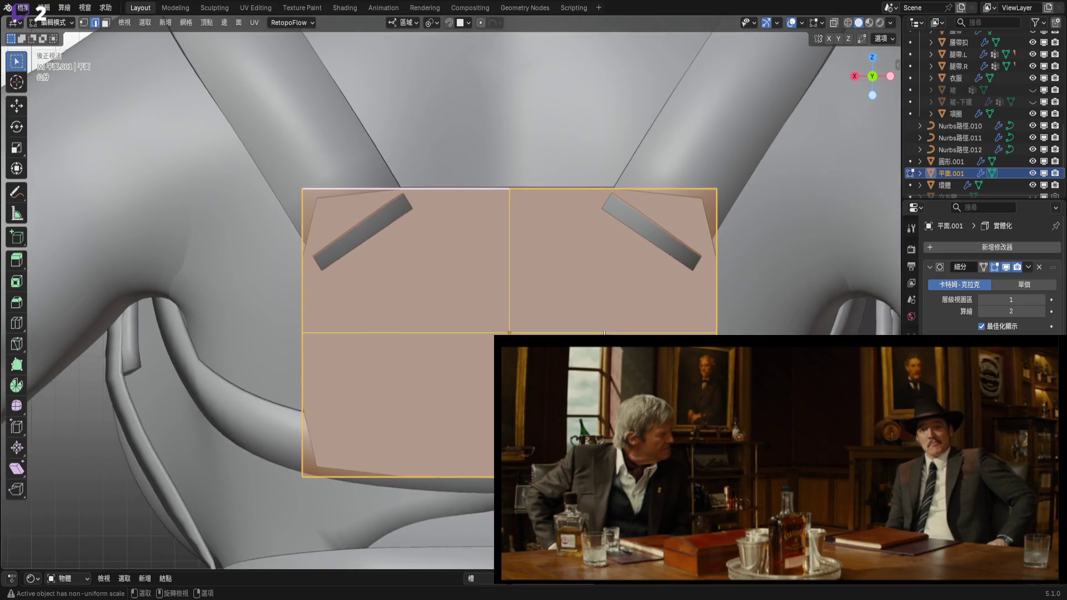
pyautogui.scroll(1, 611, 333)
pyautogui.rightClick(584, 227)
pyautogui.click(585, 228)
pyautogui.moveTo(598, 301)
pyautogui.keyDown('shift'); pyautogui.mouseDown(button='middle')
pyautogui.moveTo(577, 296)
pyautogui.moveTo(568, 323)
pyautogui.mouseUp(button='middle'); pyautogui.keyUp('shift')
pyautogui.hotkey('ctrl', 'z')
pyautogui.keyDown('shift'); pyautogui.moveTo(537, 267); pyautogui.dragTo(615, 275, button='middle'); pyautogui.keyUp('shift')
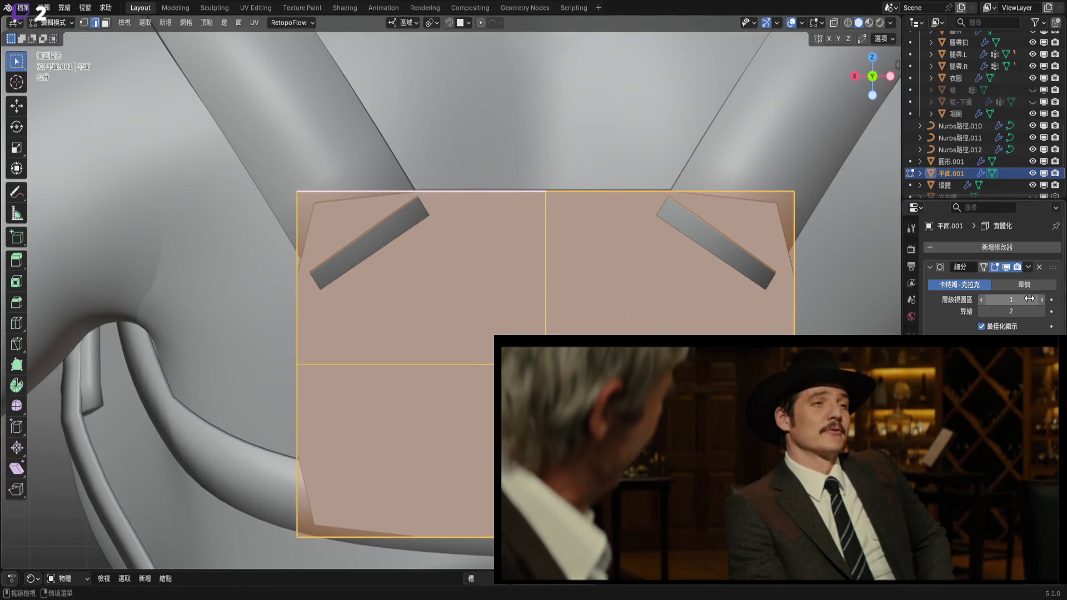
# Try viewport subdivision level 2, cancel to keep level 1, and return to Object Mode.
pyautogui.moveTo(1042, 300); pyautogui.dragTo(1053, 300)
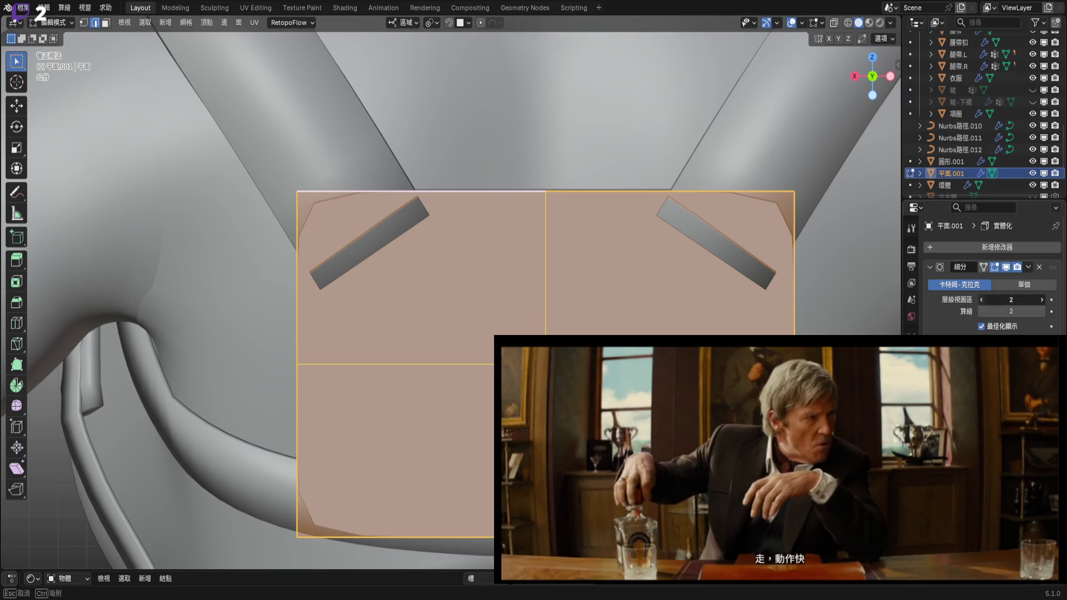
pyautogui.press('Escape')
pyautogui.scroll(-2, 694, 296)
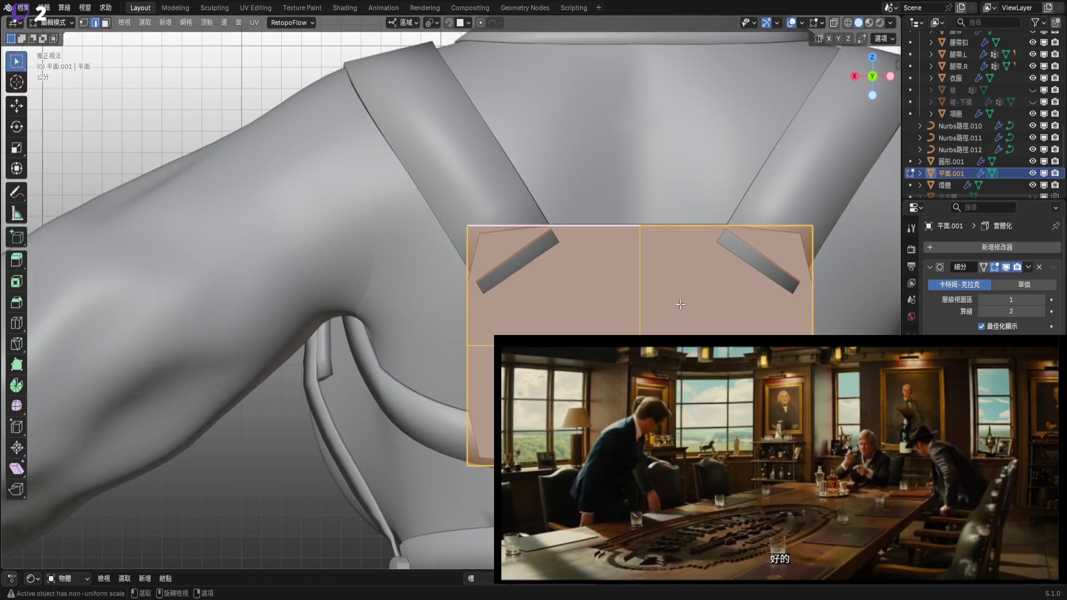
pyautogui.press('Tab')
pyautogui.scroll(-3, 665, 287)
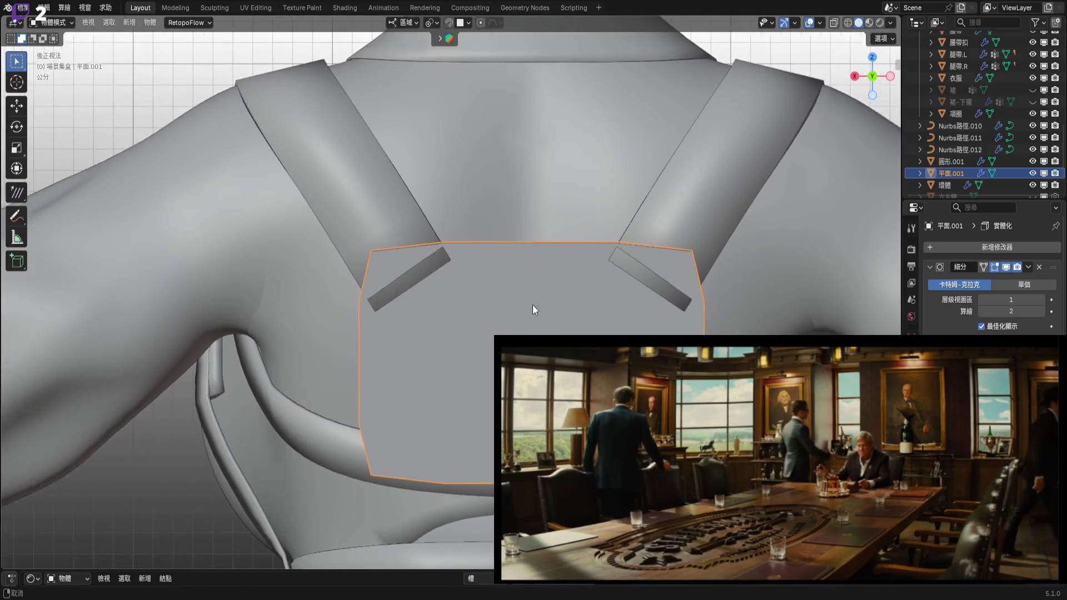
pyautogui.scroll(3, 525, 294)
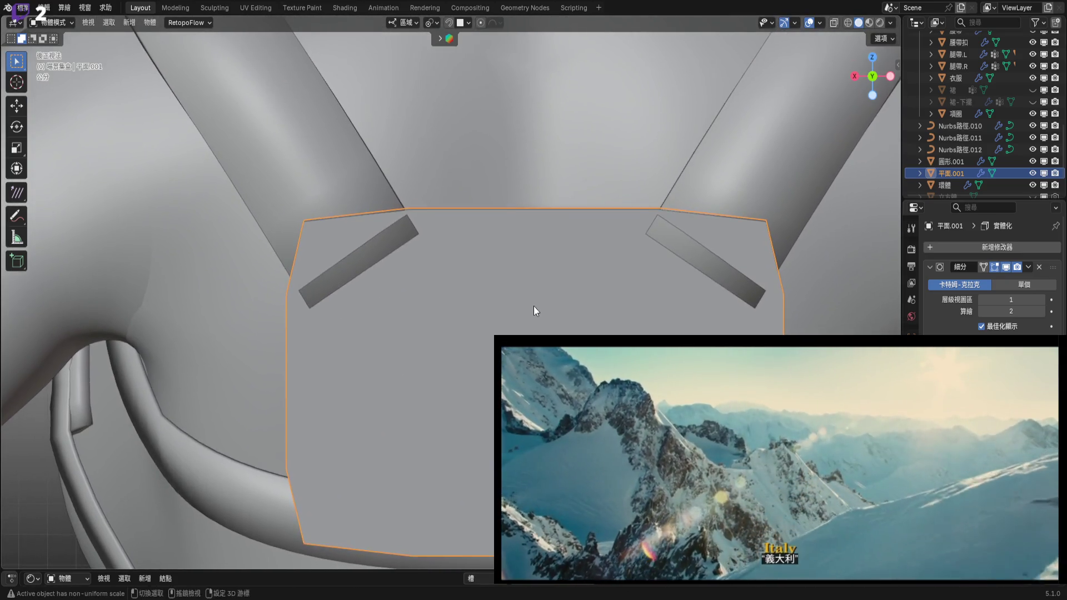
pyautogui.moveTo(534, 307)
pyautogui.mouseDown(button='middle')
pyautogui.moveTo(553, 283)
pyautogui.moveTo(517, 271)
pyautogui.moveTo(523, 310)
pyautogui.moveTo(585, 296)
pyautogui.moveTo(559, 302)
pyautogui.mouseUp(button='middle')
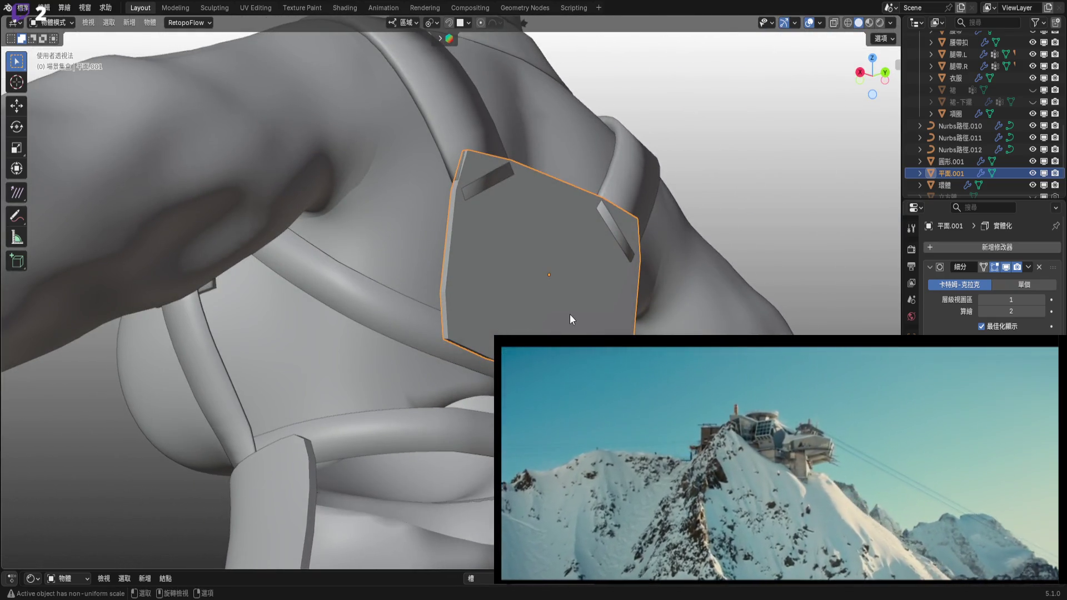
pyautogui.scroll(5, 564, 309)
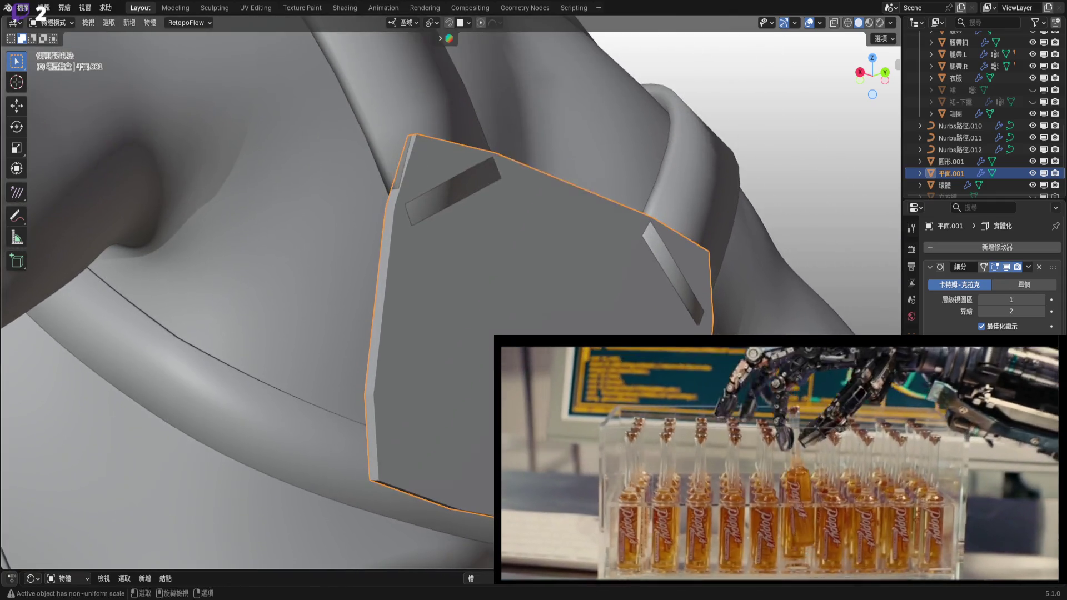
pyautogui.rightClick(563, 184)
pyautogui.moveTo(562, 184)
pyautogui.mouseDown(button='middle')
pyautogui.moveTo(611, 278)
pyautogui.moveTo(591, 275)
pyautogui.moveTo(575, 325)
pyautogui.mouseUp(button='middle')
pyautogui.scroll(-1, 574, 324)
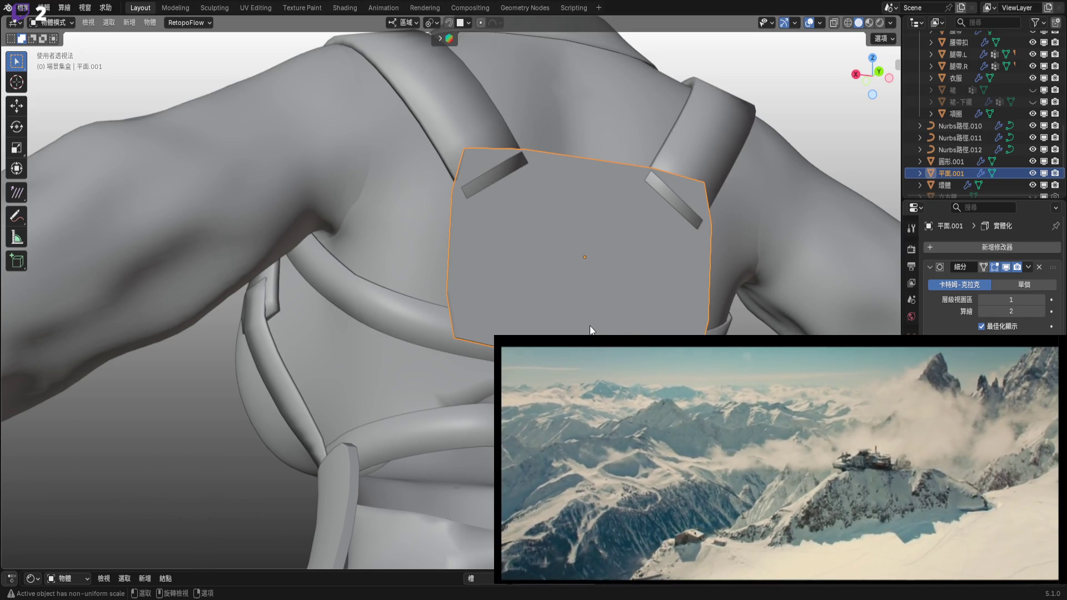
pyautogui.scroll(3, 582, 292)
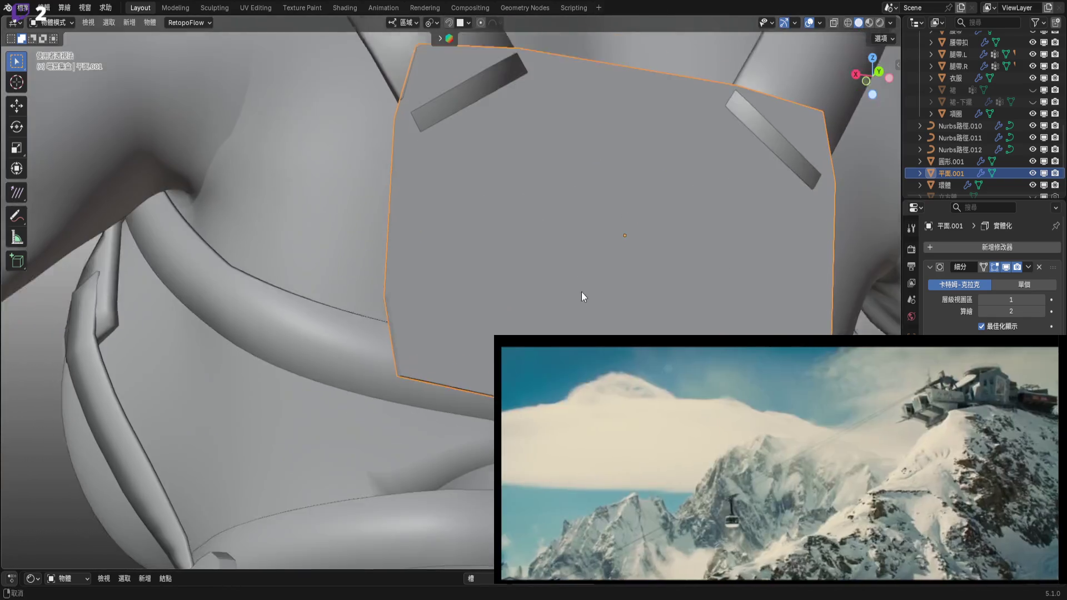
# In Back view, snap the 3D cursor to the plate's bottom-left edge.
pyautogui.scroll(-5, 542, 305)
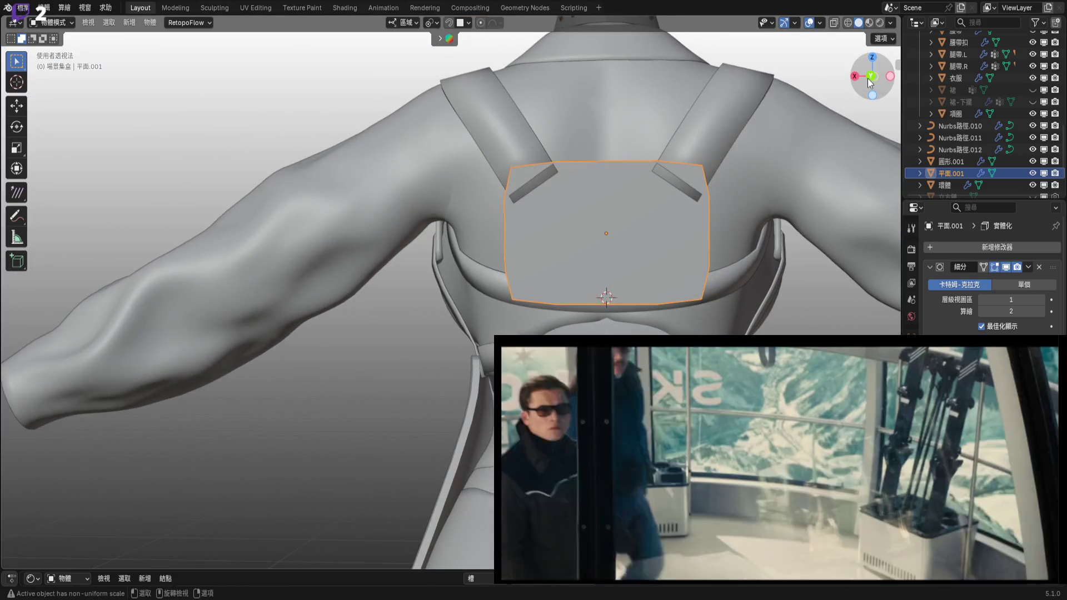
pyautogui.click(870, 76)
pyautogui.scroll(4, 633, 250)
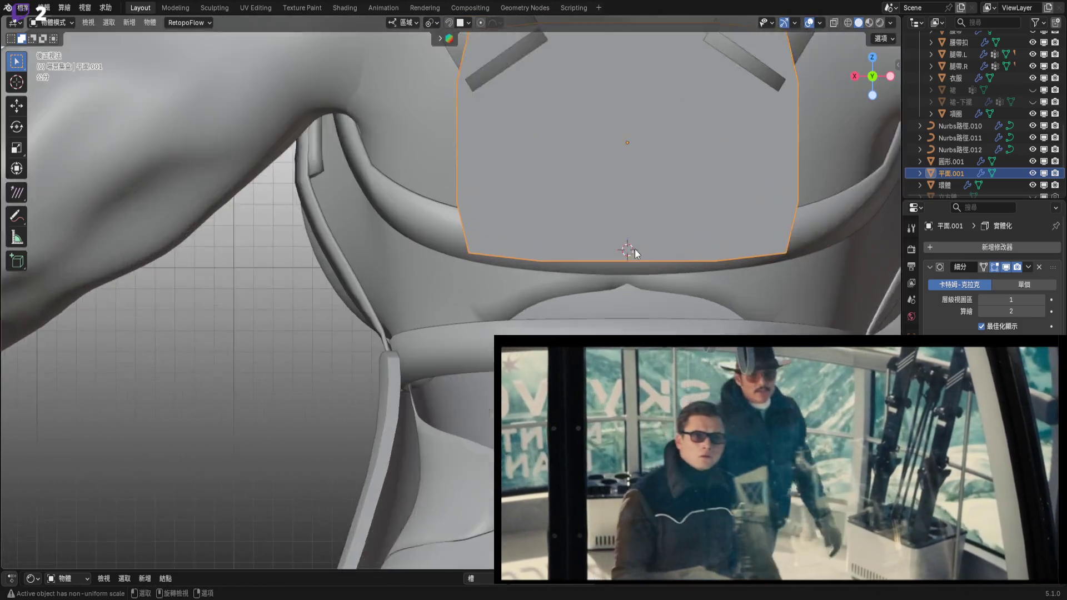
pyautogui.press('Tab')
pyautogui.hotkey('alt', 'a')
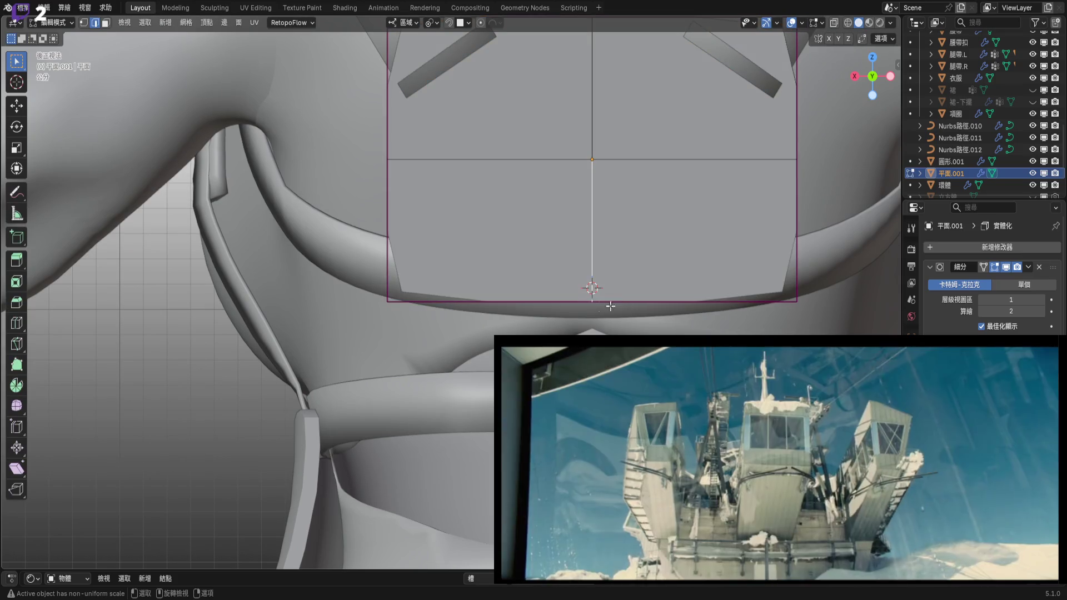
pyautogui.click(589, 308)
pyautogui.scroll(-2, 628, 311)
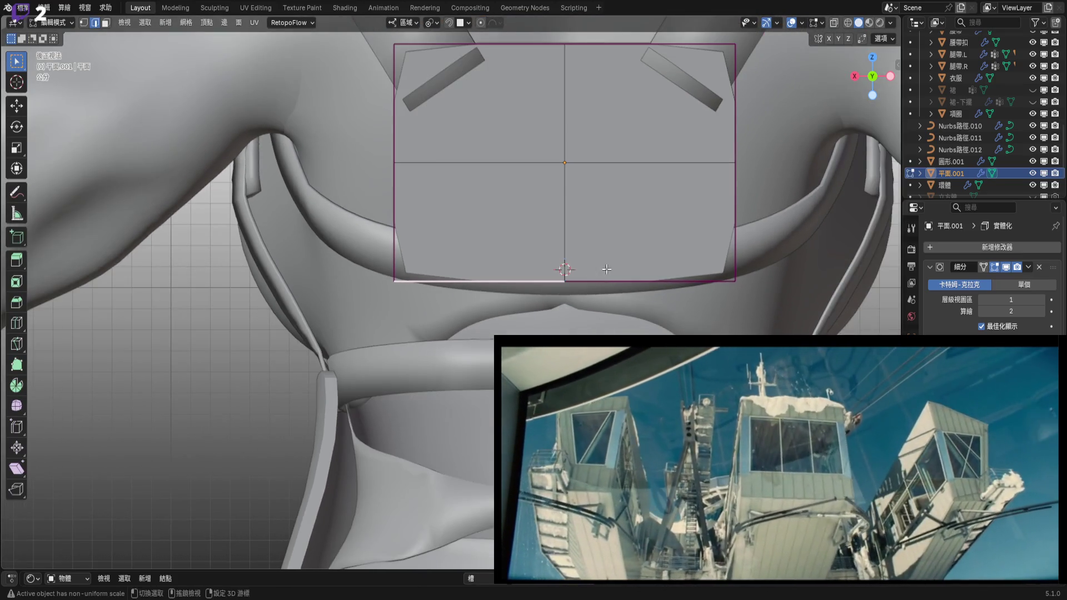
pyautogui.hotkey('shift', 's')
pyautogui.click(608, 332)
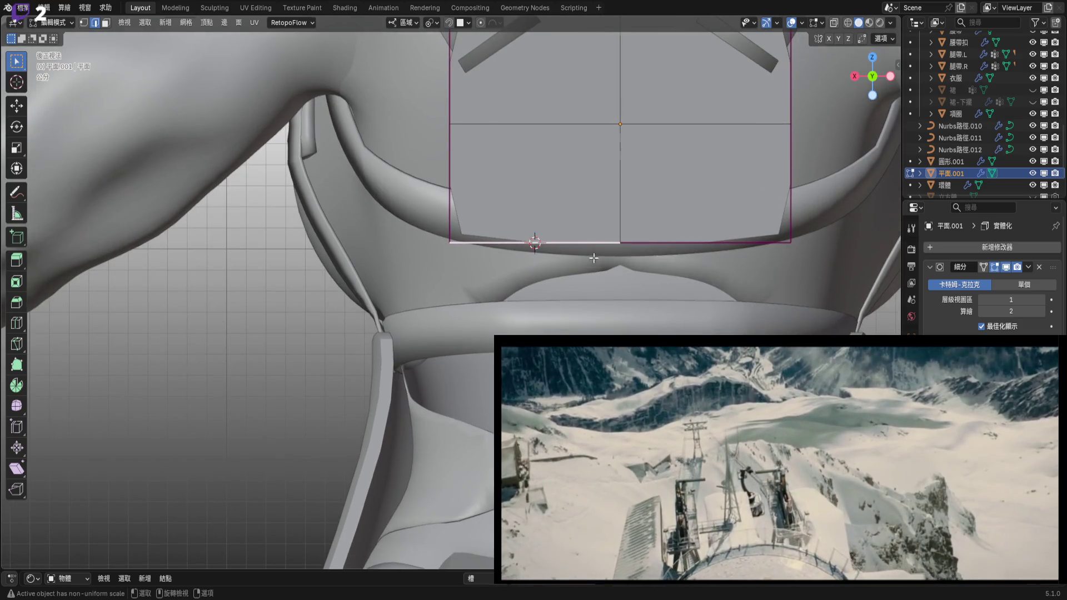
# Return to Object Mode and select the strap curve Nurbs路徑.010.
pyautogui.press('Tab')
pyautogui.scroll(-3, 565, 276)
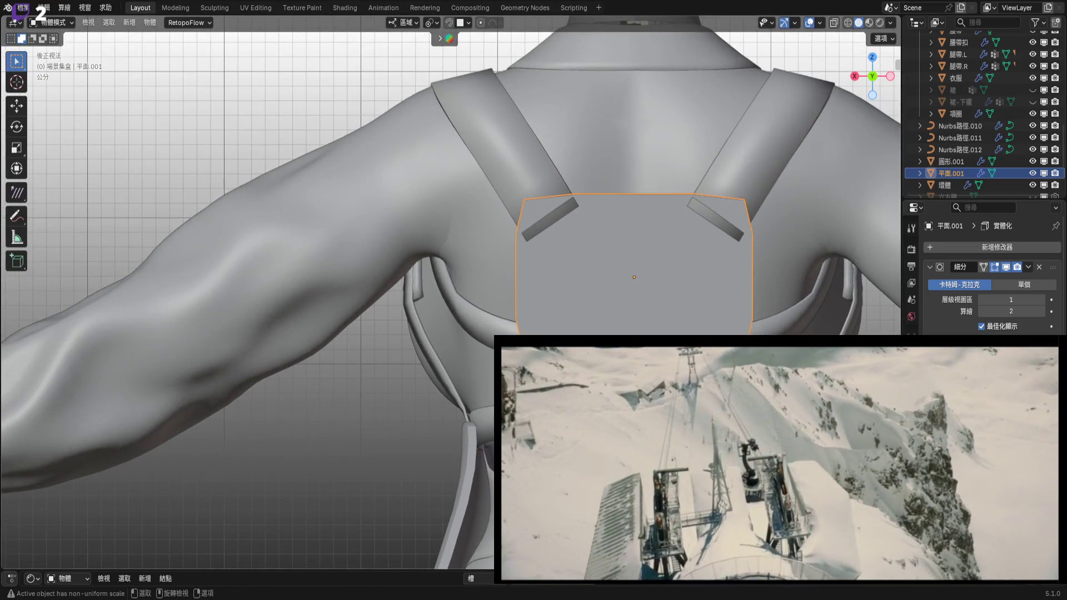
pyautogui.click(545, 241)
pyautogui.scroll(2, 546, 242)
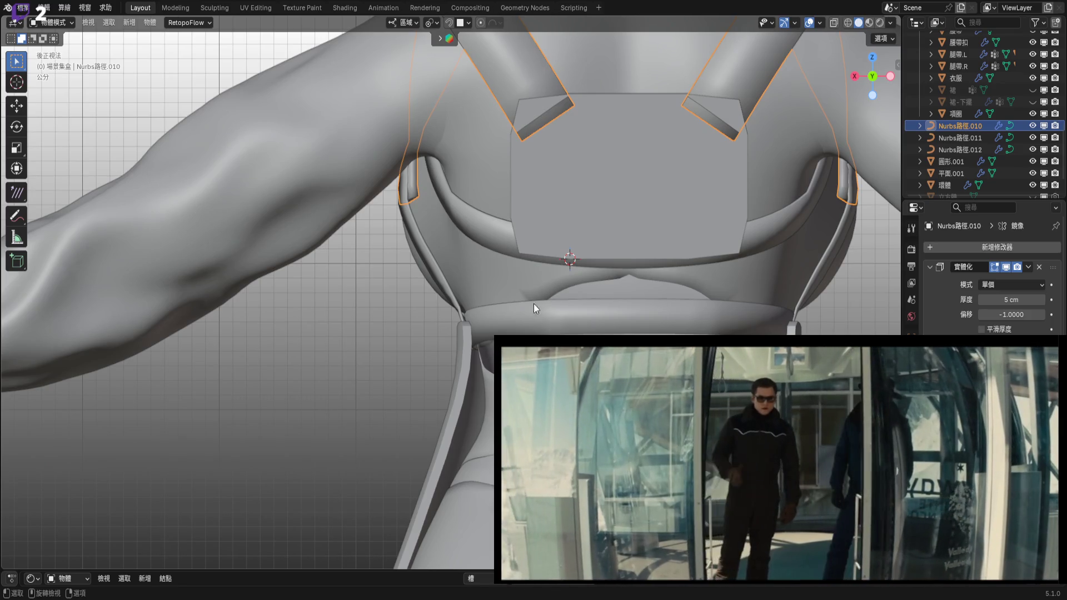
# Duplicate the strap curve's end points and separate them into a new curve, Nurbs路徑.013.
pyautogui.keyDown('shift'); pyautogui.scroll(5, 534, 309); pyautogui.keyUp('shift')
pyautogui.scroll(3, 577, 263)
pyautogui.press('Tab')
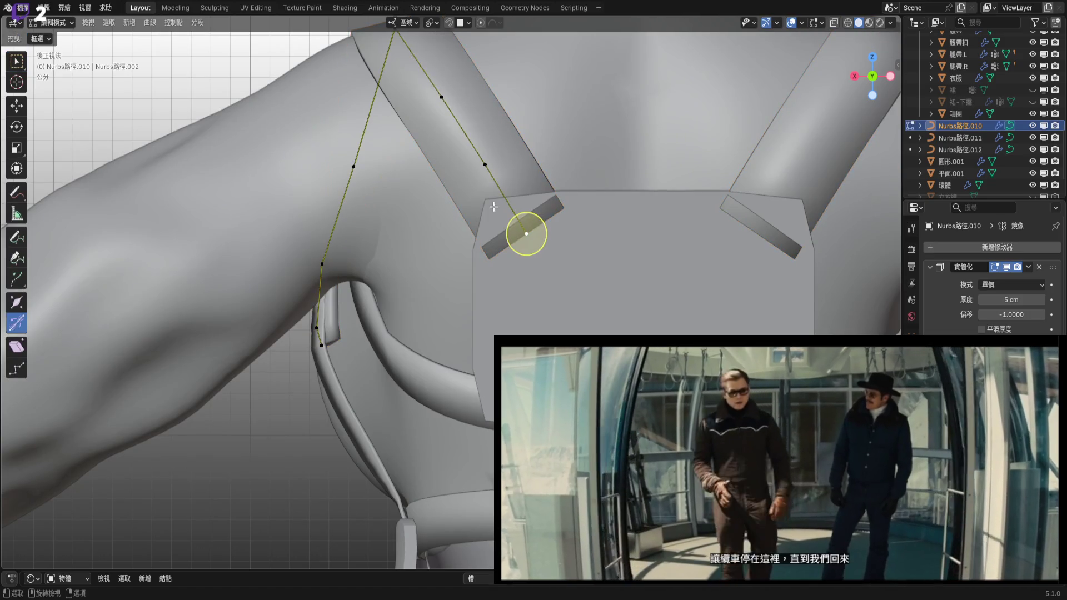
pyautogui.press('g')
pyautogui.rightClick(585, 290)
pyautogui.keyDown('shift'); pyautogui.scroll(-2, 544, 235); pyautogui.keyUp('shift')
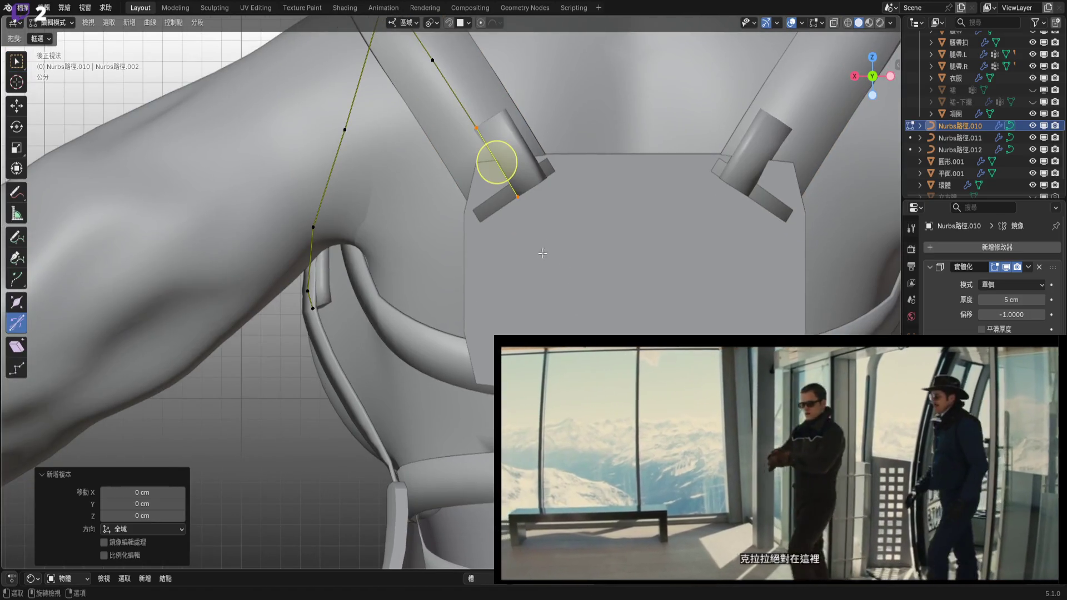
pyautogui.press('p')
pyautogui.click(544, 235)
pyautogui.press('Tab')
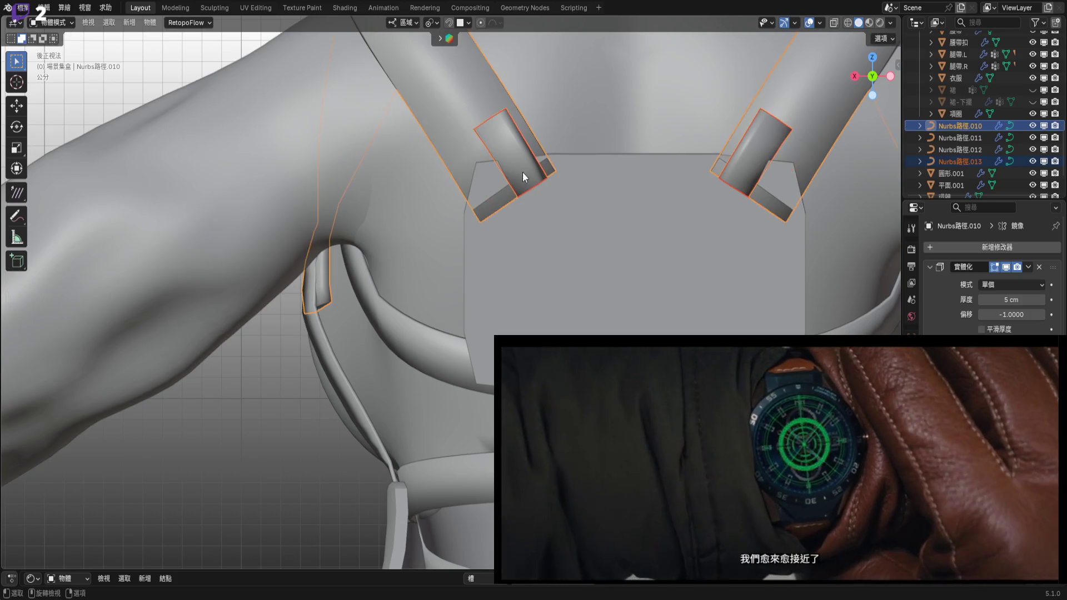
pyautogui.click(519, 168)
# Set the Nurbs路徑.013 strap piece's origin to its geometry.
pyautogui.scroll(-3, 523, 188)
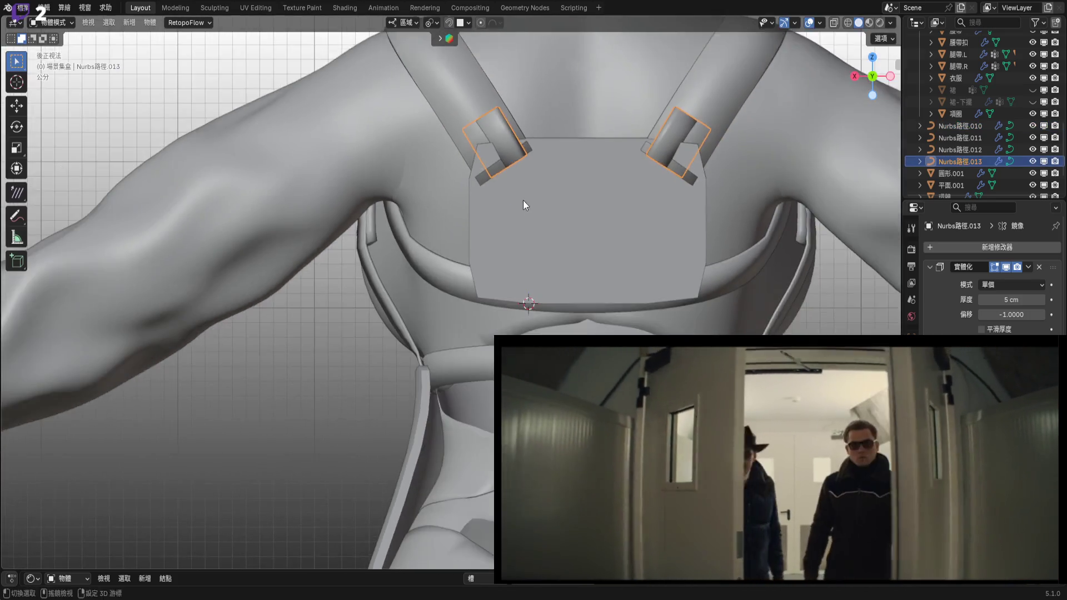
pyautogui.scroll(3, 525, 203)
pyautogui.rightClick(534, 209)
pyautogui.moveTo(531, 210)
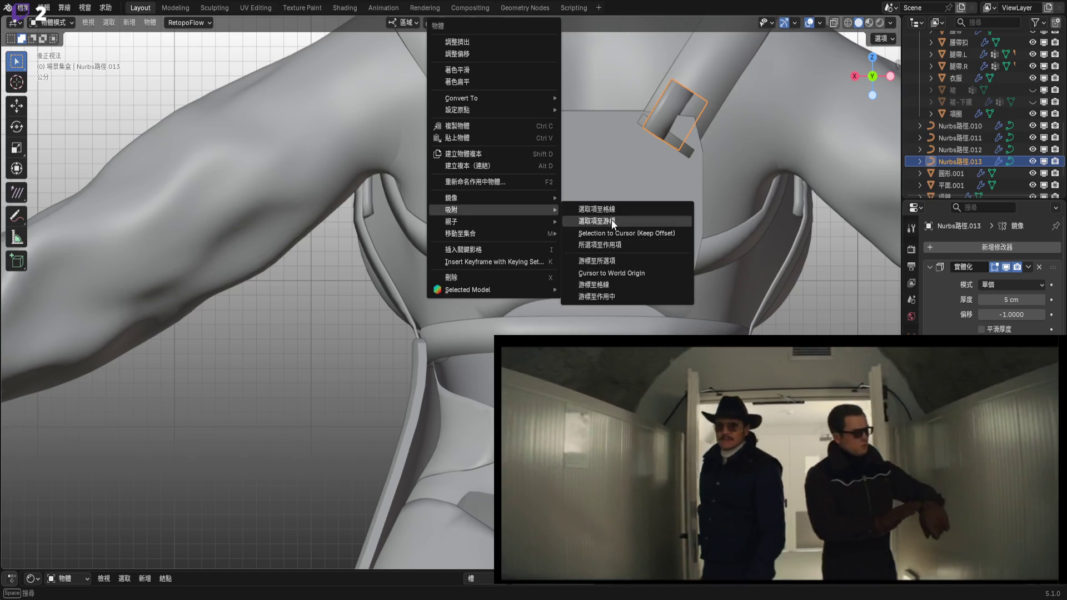
pyautogui.click(611, 219)
pyautogui.rightClick(552, 180)
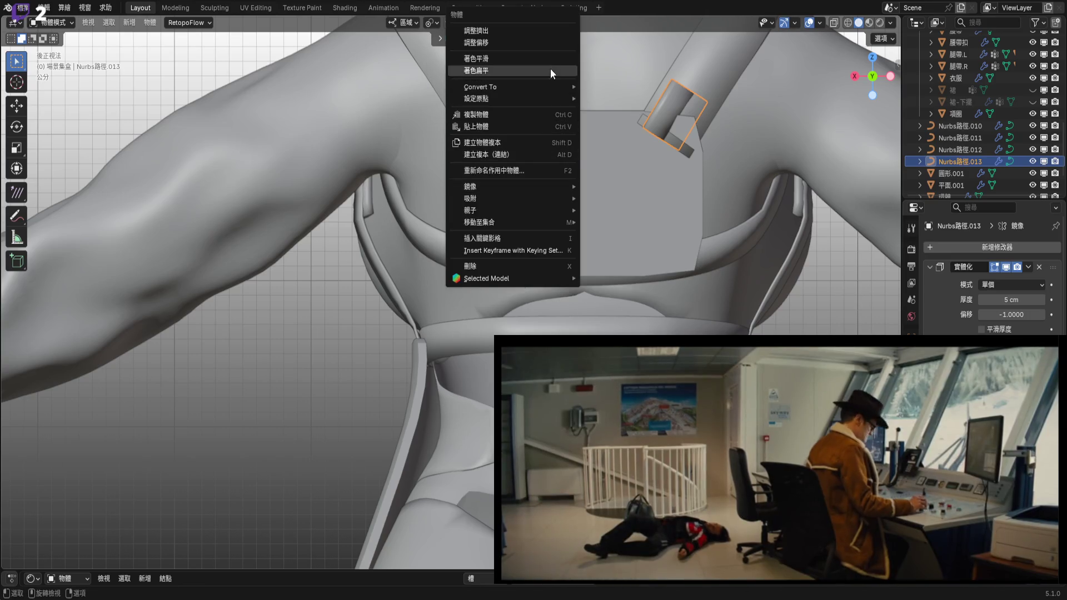
pyautogui.moveTo(552, 101)
pyautogui.click(618, 114)
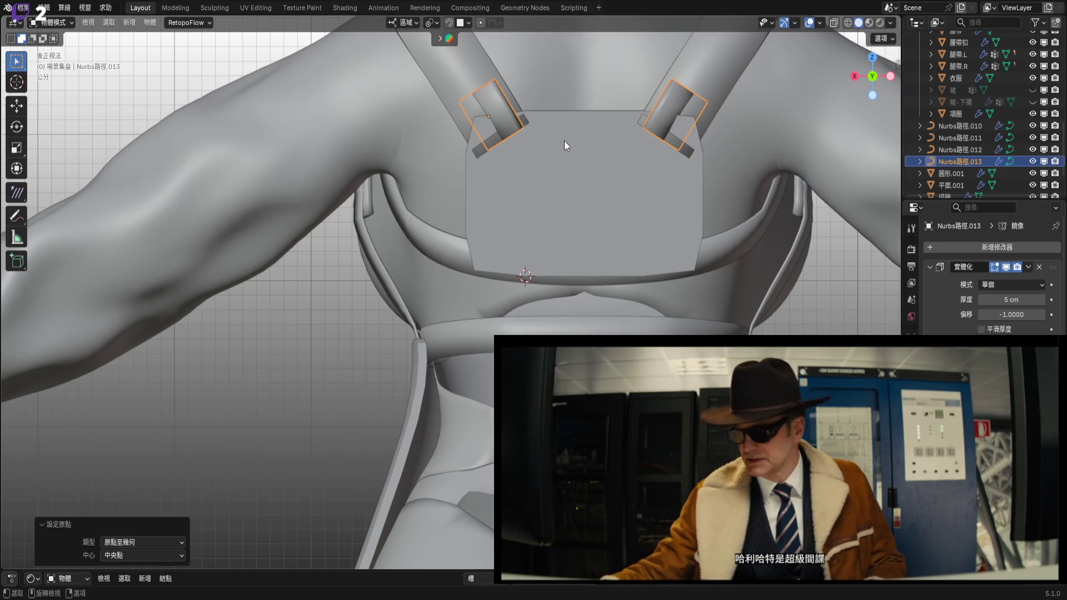
pyautogui.rightClick(564, 141)
# Snap the strap pieces to the 3D cursor and tilt them 53.6° about Y.
pyautogui.moveTo(565, 241)
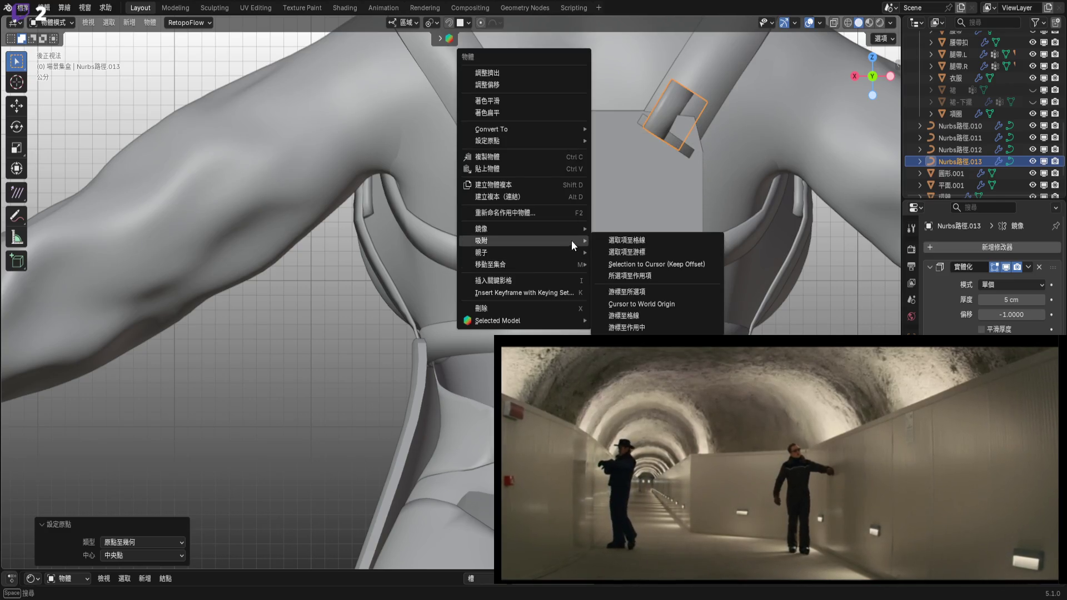
pyautogui.click(636, 253)
pyautogui.scroll(5, 545, 256)
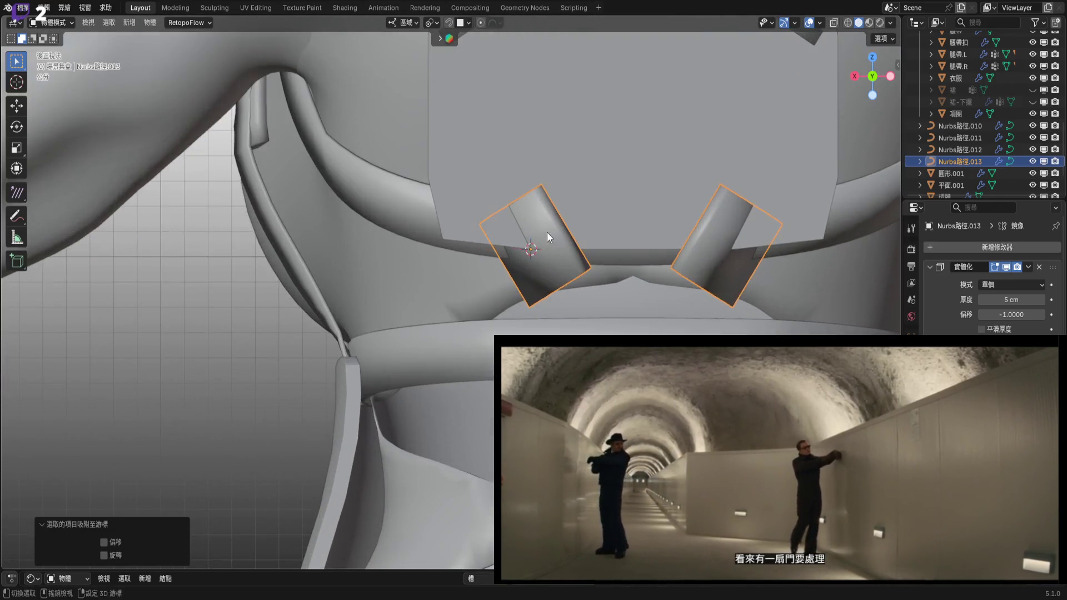
pyautogui.moveTo(536, 265)
pyautogui.mouseDown(button='middle')
pyautogui.moveTo(522, 266)
pyautogui.moveTo(524, 212)
pyautogui.moveTo(529, 234)
pyautogui.moveTo(650, 229)
pyautogui.mouseUp(button='middle')
pyautogui.press('r')
pyautogui.press('x')
pyautogui.press('x')
pyautogui.press('x')
pyautogui.moveTo(685, 289)
pyautogui.keyDown('alt'); pyautogui.mouseDown(button='middle')
pyautogui.moveTo(569, 241)
pyautogui.moveTo(627, 313)
pyautogui.mouseUp(button='middle'); pyautogui.keyUp('alt')
pyautogui.press('y')
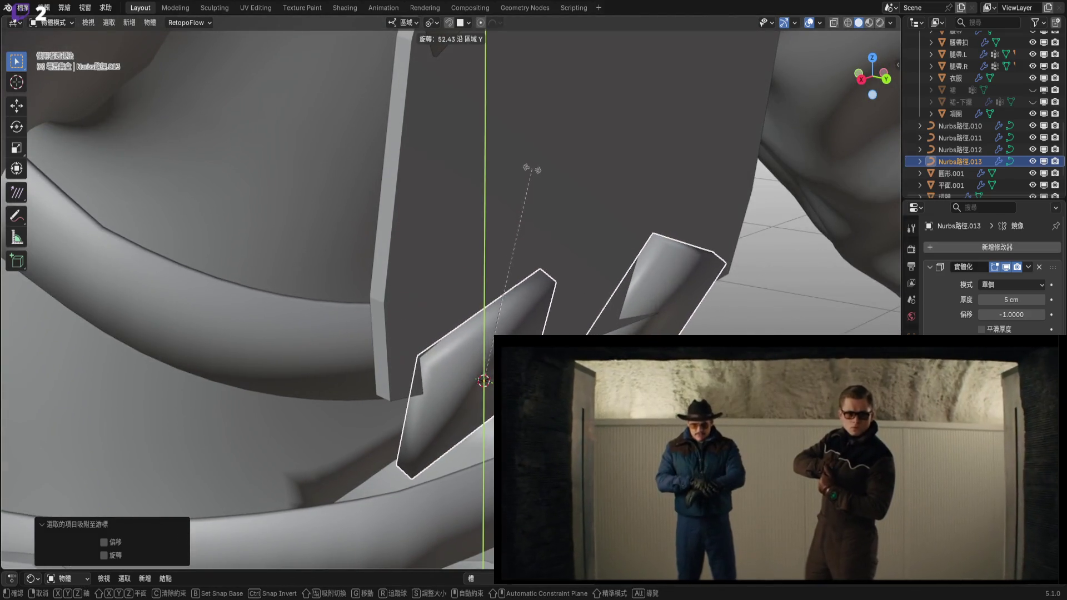
pyautogui.click(526, 172)
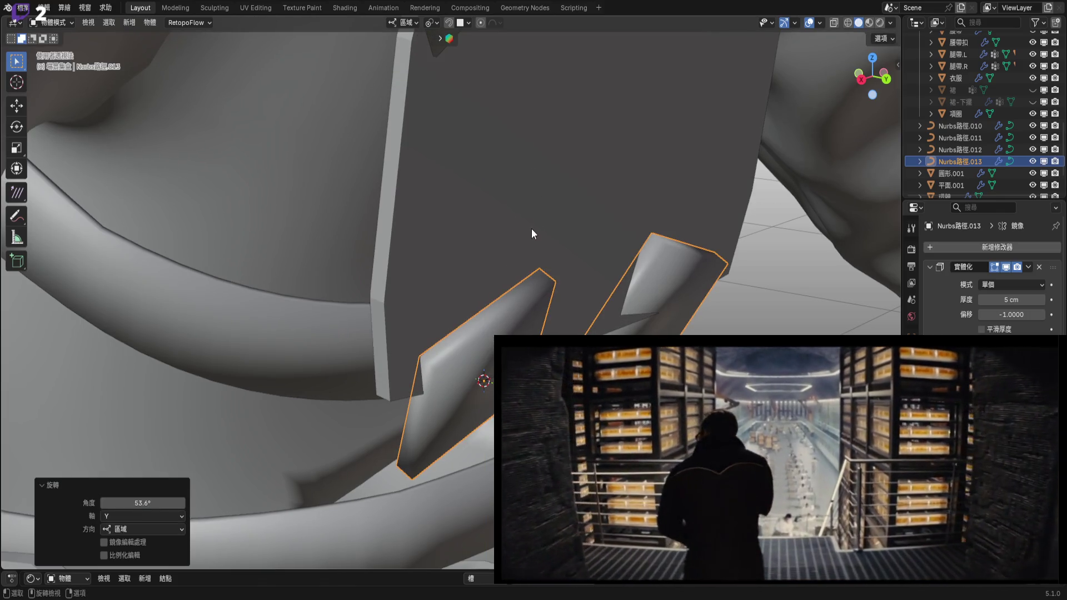
# Rotate the pieces a further 4.66° from the back of the model.
pyautogui.scroll(-5, 531, 228)
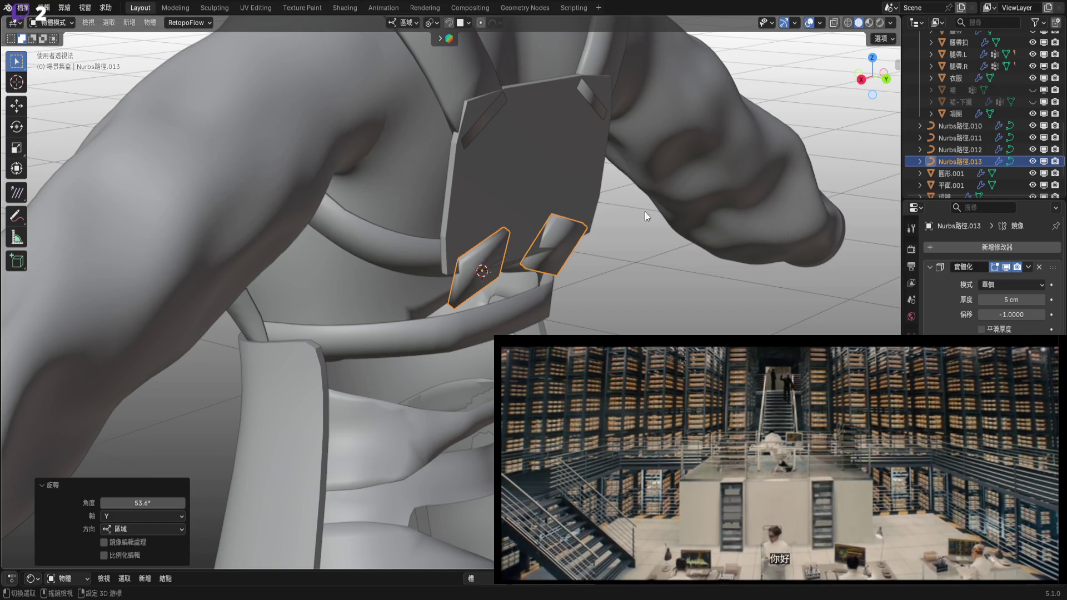
pyautogui.scroll(4, 528, 232)
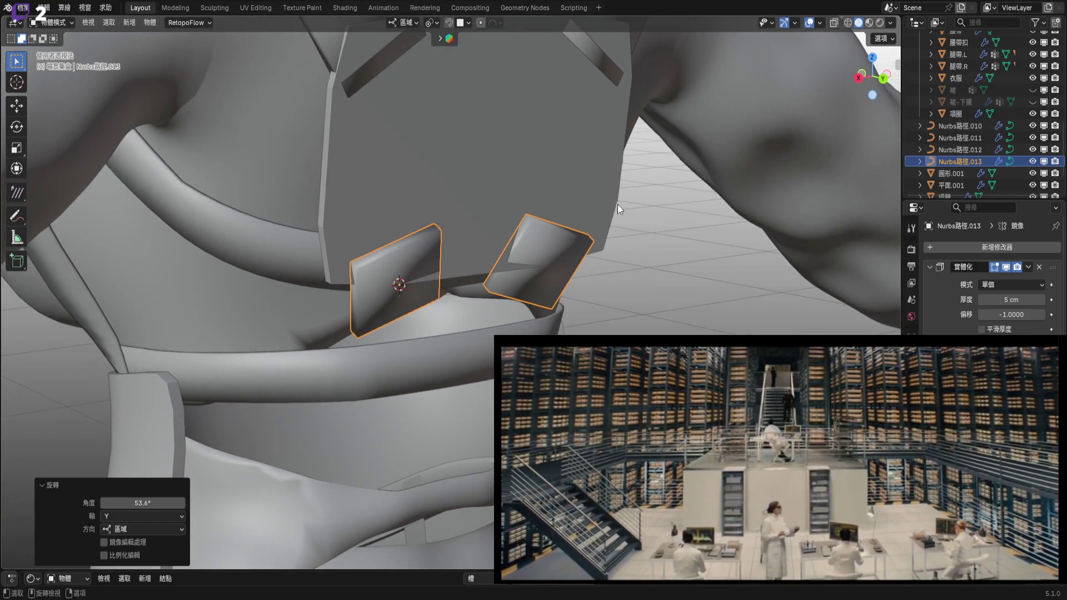
pyautogui.moveTo(618, 205); pyautogui.dragTo(525, 215, button='middle')
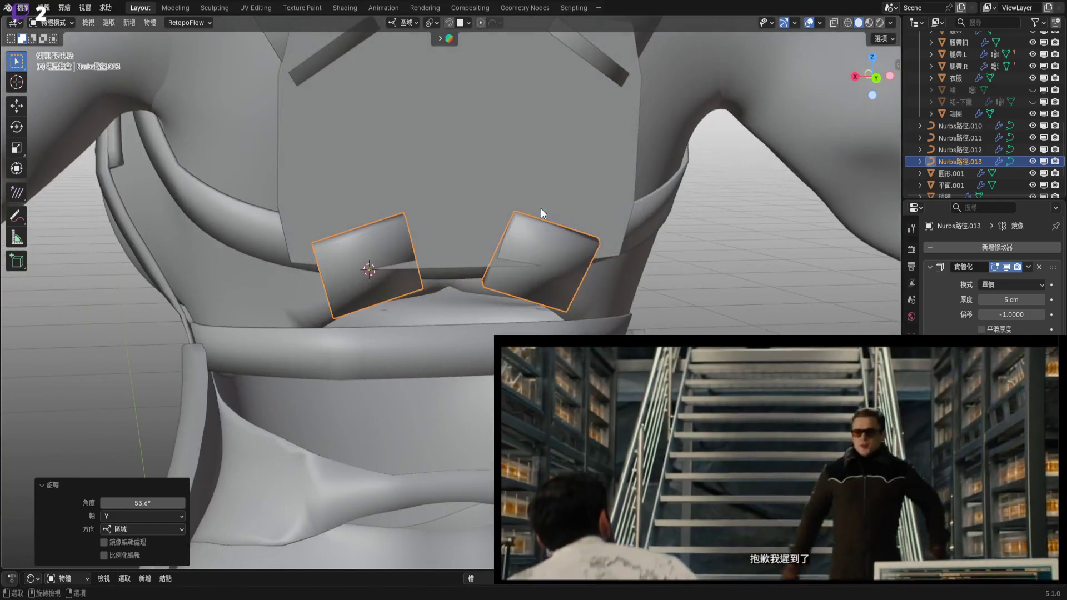
pyautogui.click(874, 79)
pyautogui.scroll(4, 587, 247)
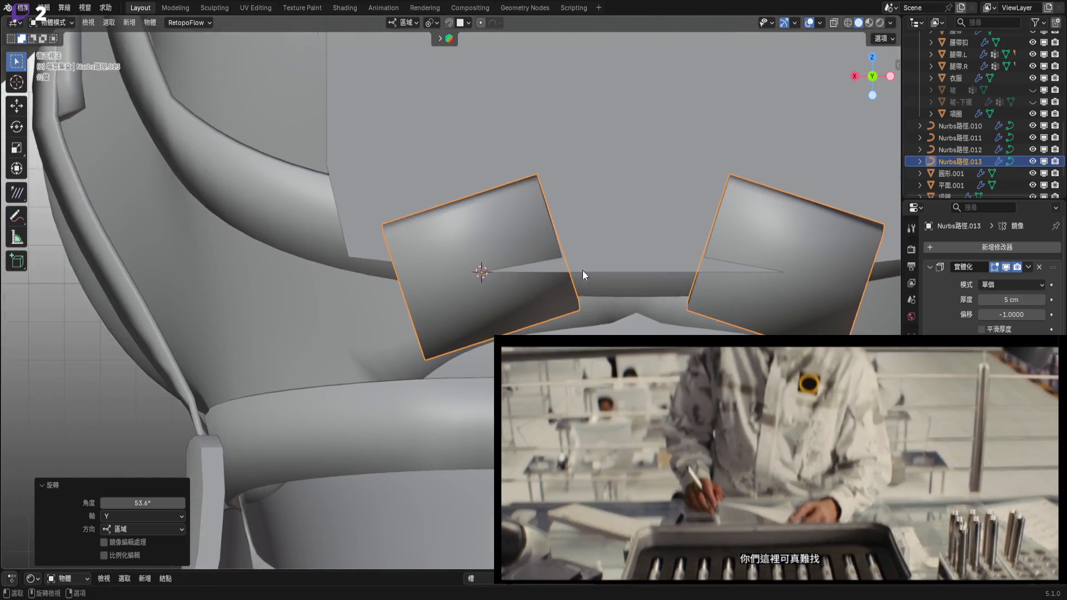
pyautogui.moveTo(582, 270)
pyautogui.mouseDown(button='middle')
pyautogui.moveTo(615, 283)
pyautogui.moveTo(612, 298)
pyautogui.moveTo(628, 314)
pyautogui.moveTo(658, 299)
pyautogui.mouseUp(button='middle')
pyautogui.press('r')
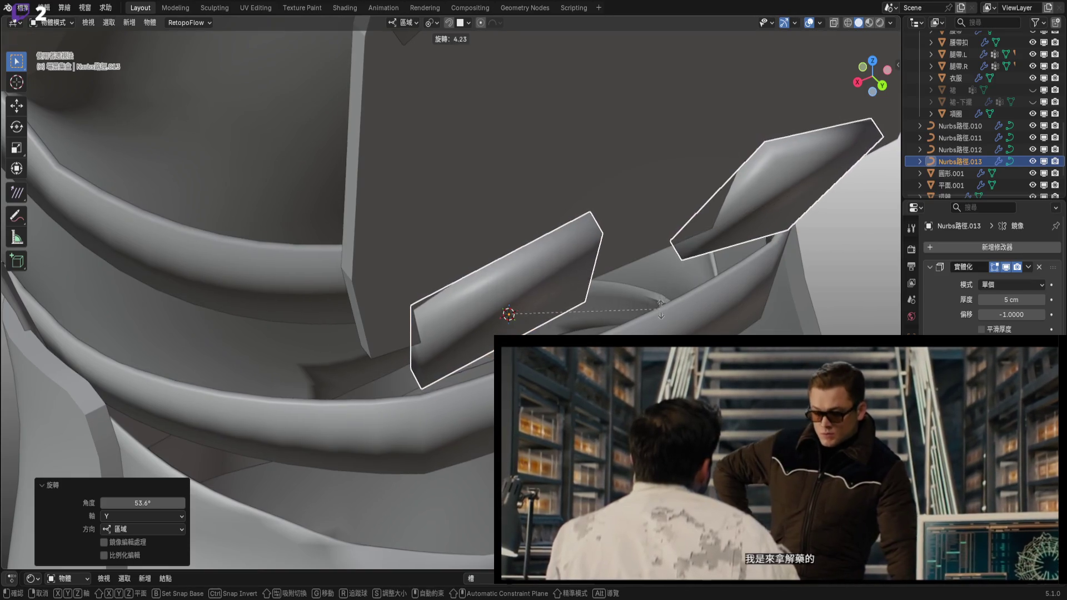
pyautogui.click(693, 237)
# In the straight back view, refine the pieces' angle with 27° and 4.47° rotations.
pyautogui.press('ctrl+KP_1')
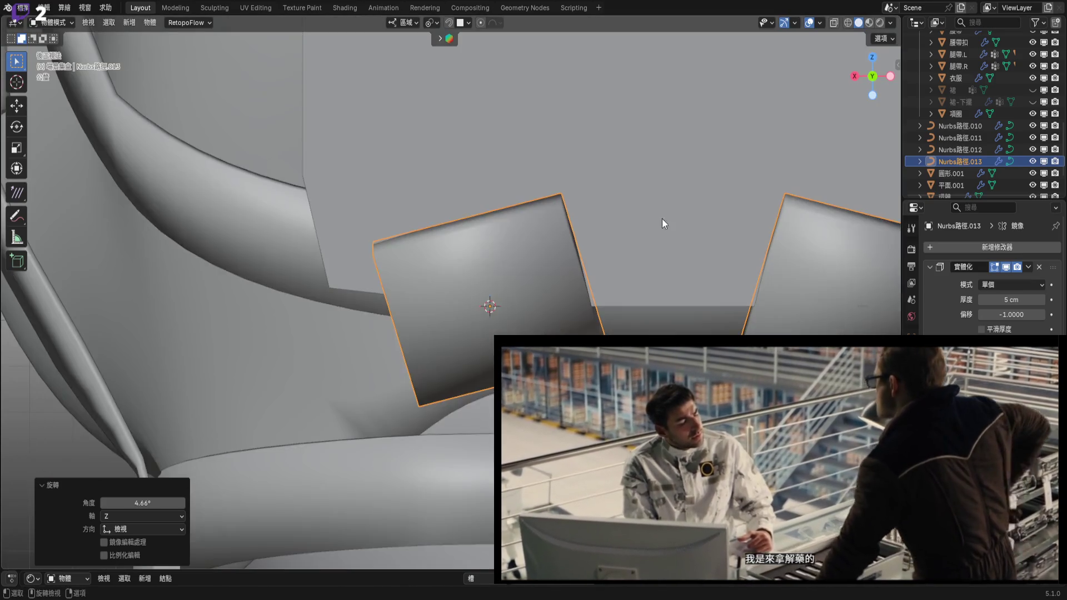
pyautogui.scroll(3, 628, 252)
pyautogui.keyDown('shift'); pyautogui.moveTo(607, 218); pyautogui.dragTo(565, 210, button='middle'); pyautogui.keyUp('shift')
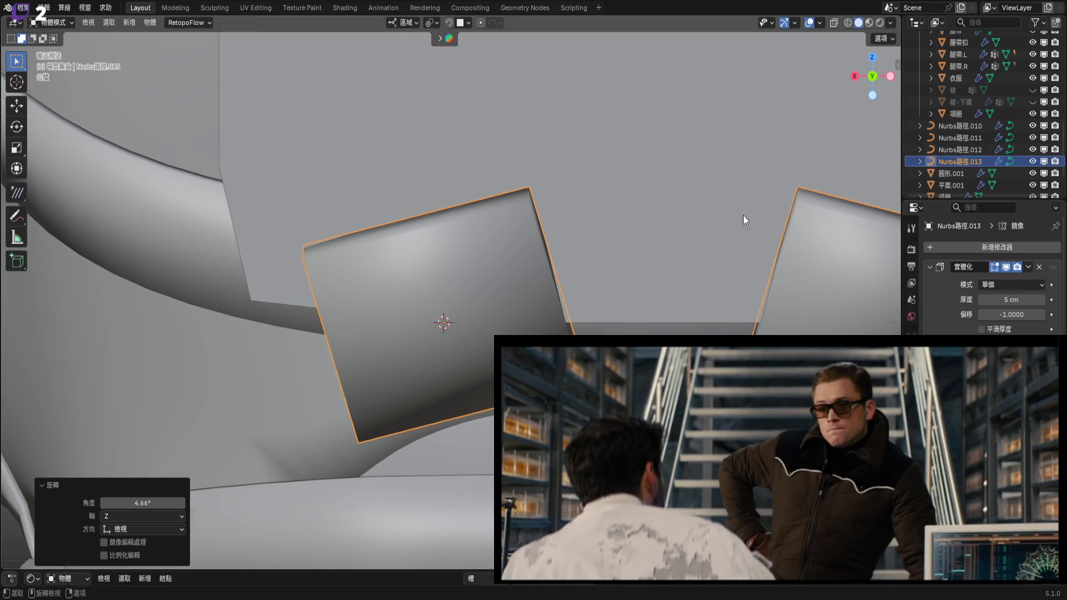
pyautogui.keyDown('shift'); pyautogui.moveTo(742, 215); pyautogui.dragTo(699, 188, button='middle'); pyautogui.keyUp('shift')
pyautogui.press('r')
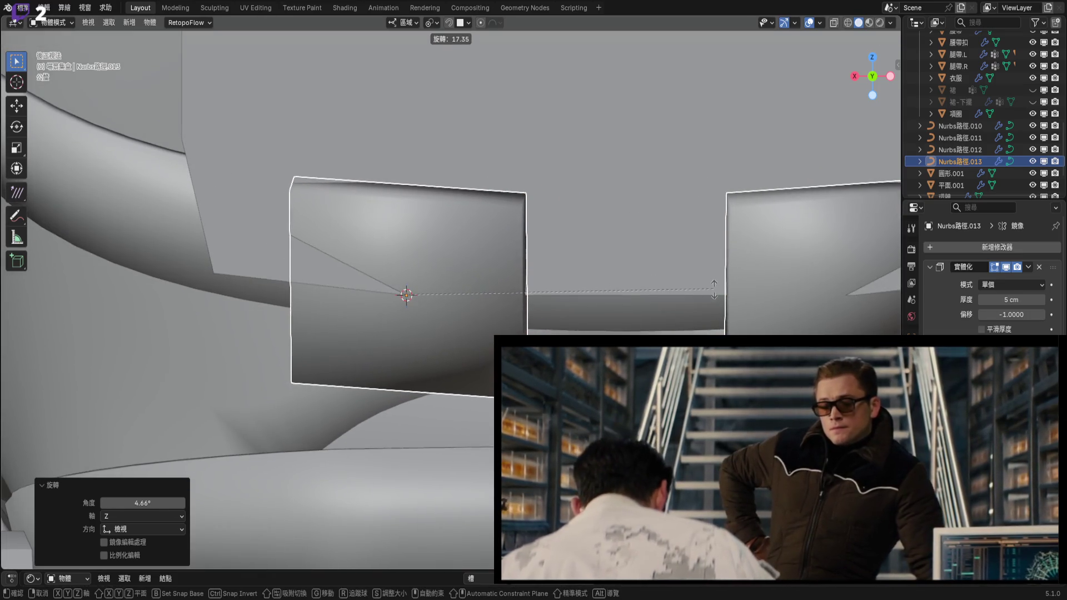
pyautogui.click(684, 244)
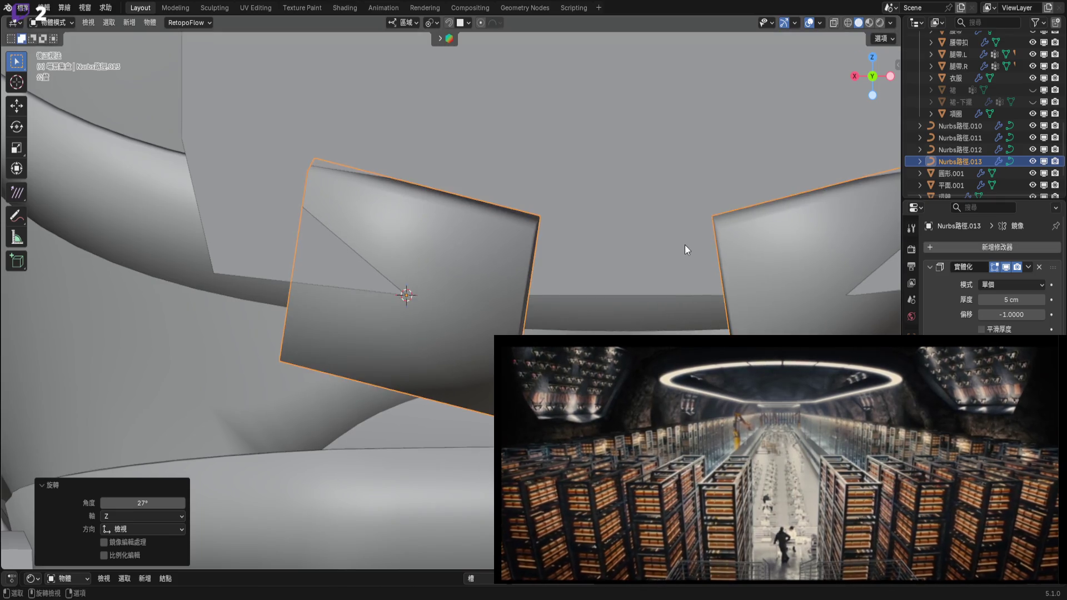
pyautogui.scroll(-4, 684, 245)
pyautogui.keyDown('shift'); pyautogui.moveTo(682, 243); pyautogui.dragTo(642, 221, button='middle'); pyautogui.keyUp('shift')
pyautogui.scroll(5, 642, 222)
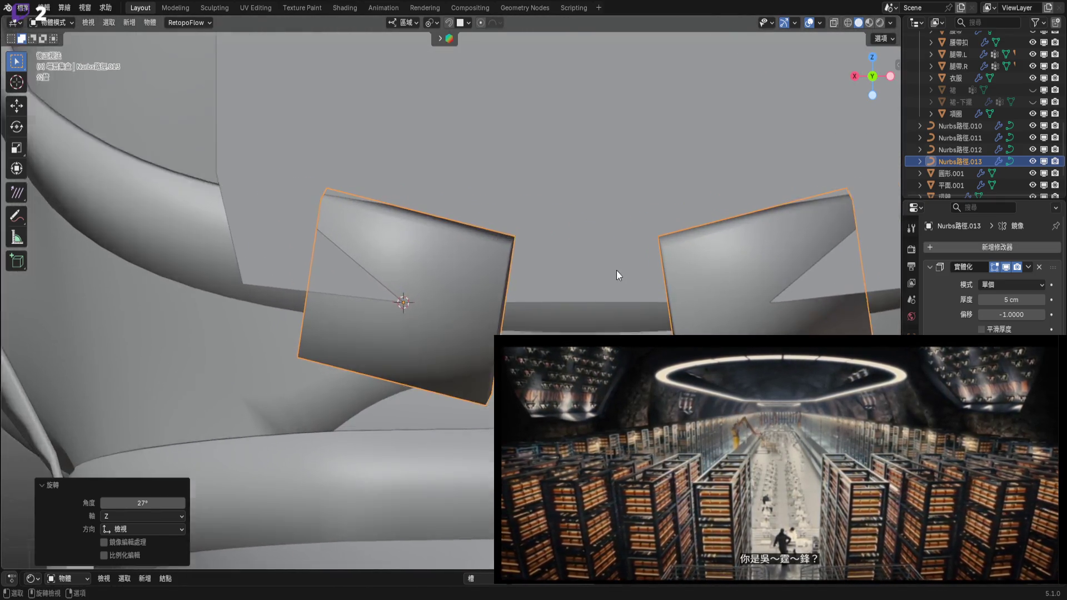
pyautogui.press('r')
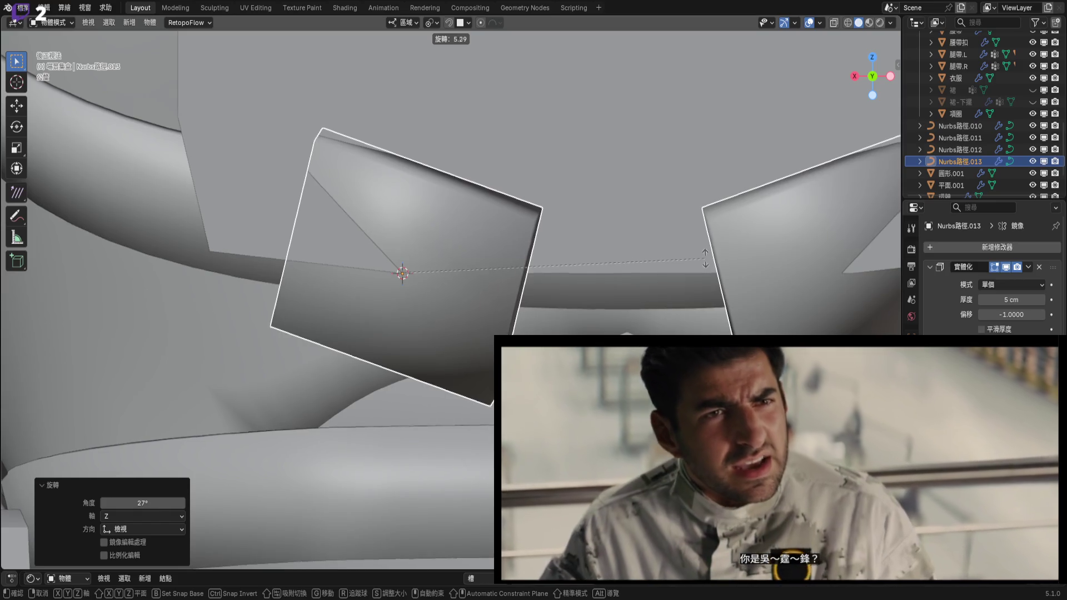
pyautogui.click(612, 272)
pyautogui.moveTo(612, 272)
pyautogui.keyDown('shift'); pyautogui.mouseDown(button='middle')
pyautogui.moveTo(654, 250)
pyautogui.moveTo(627, 305)
pyautogui.moveTo(638, 294)
pyautogui.moveTo(652, 302)
pyautogui.moveTo(642, 312)
pyautogui.moveTo(659, 310)
pyautogui.mouseUp(button='middle'); pyautogui.keyUp('shift')
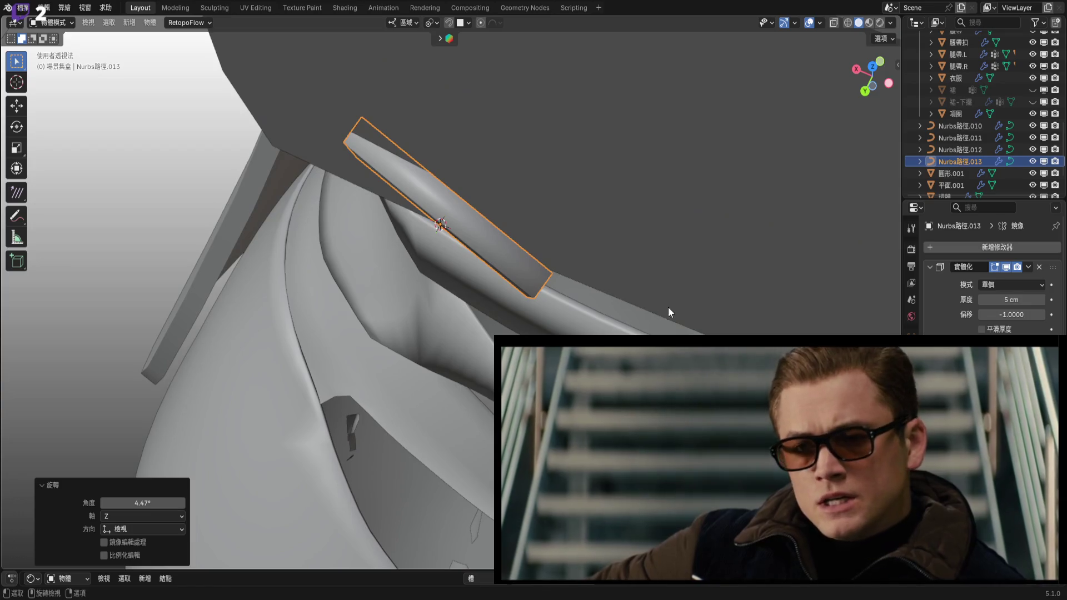
# Rotate the strap end -15°, then -9.62° in see-through right side view.
pyautogui.press('r')
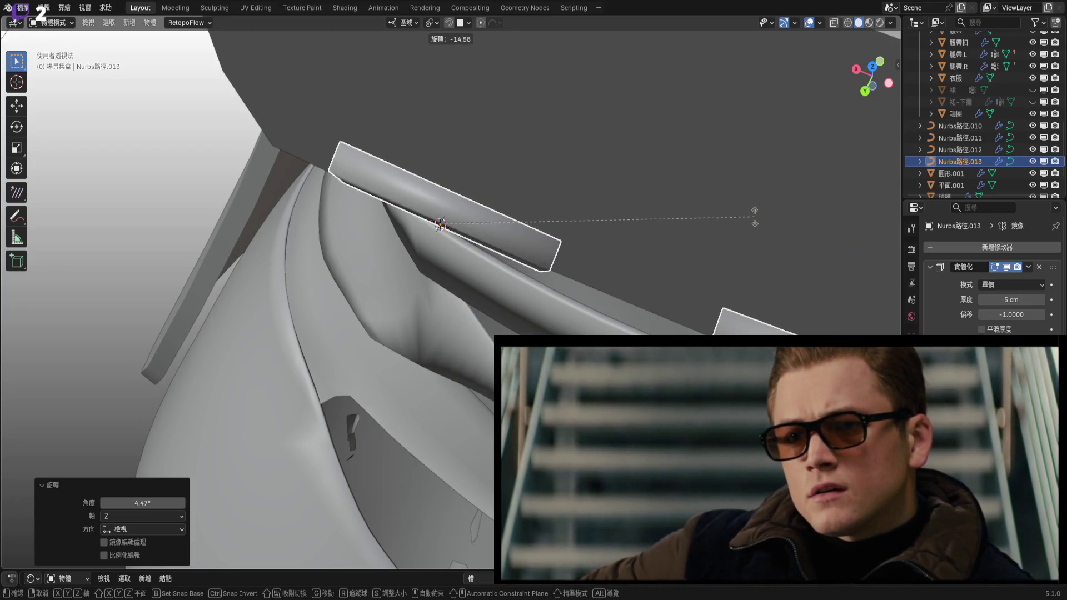
pyautogui.click(755, 214)
pyautogui.moveTo(755, 215)
pyautogui.mouseDown(button='middle')
pyautogui.moveTo(647, 226)
pyautogui.moveTo(748, 168)
pyautogui.mouseUp(button='middle')
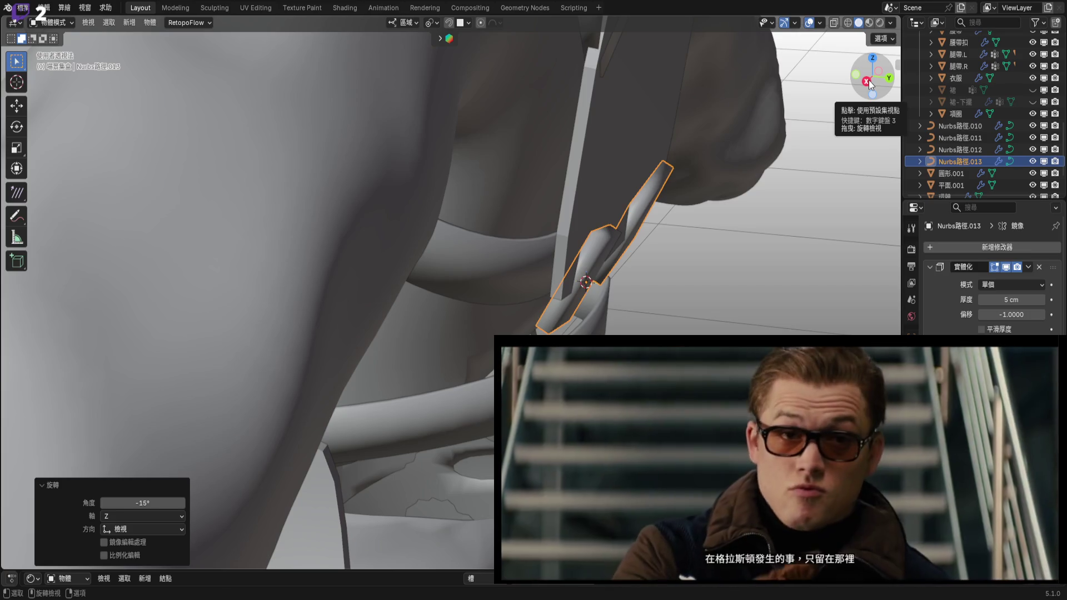
pyautogui.click(867, 79)
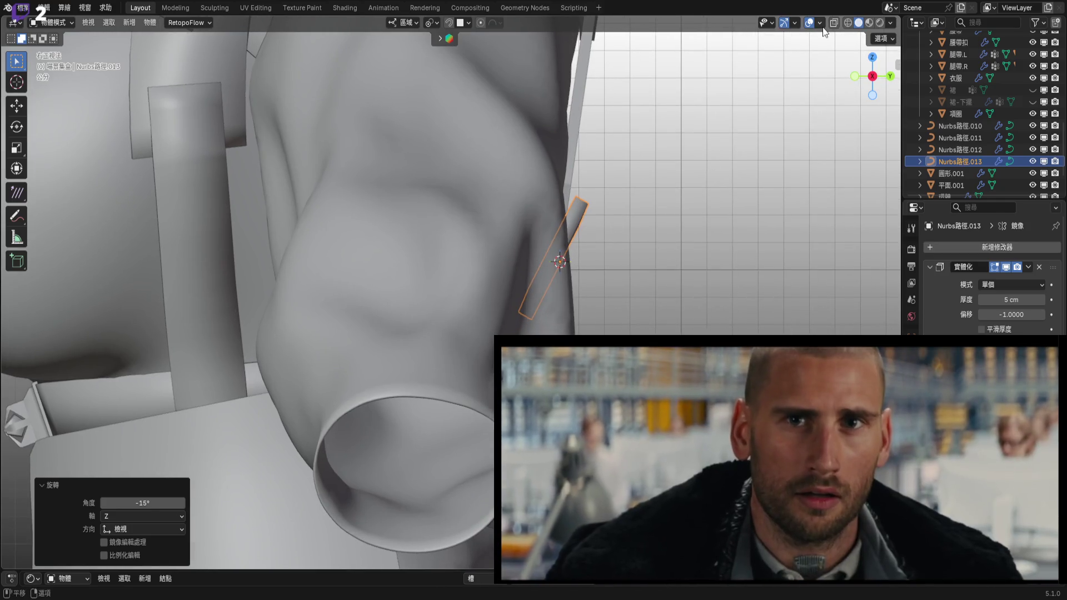
pyautogui.click(833, 24)
pyautogui.scroll(5, 582, 229)
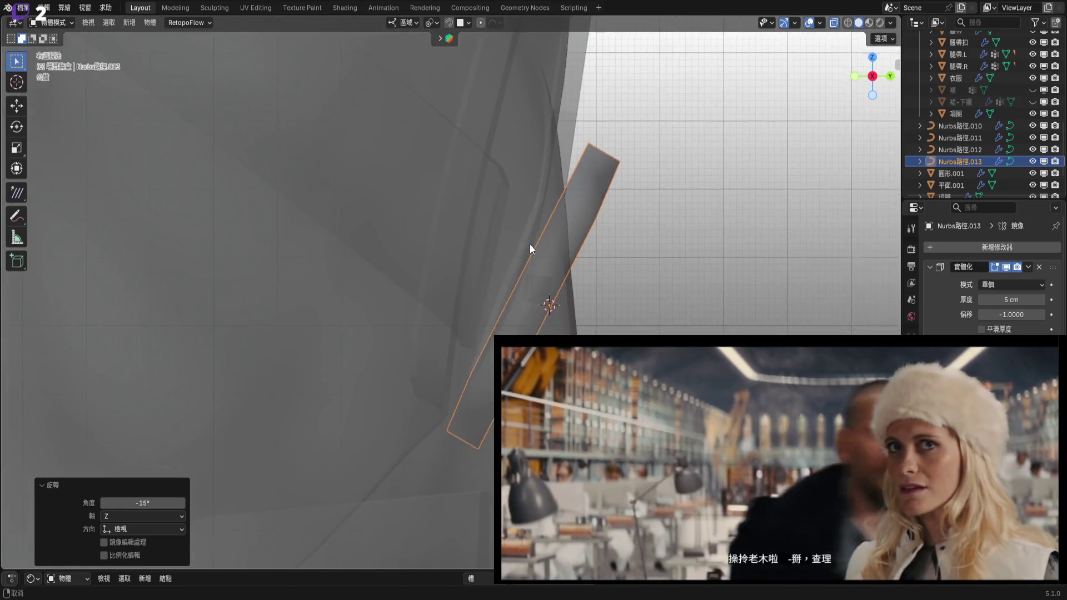
pyautogui.press('r')
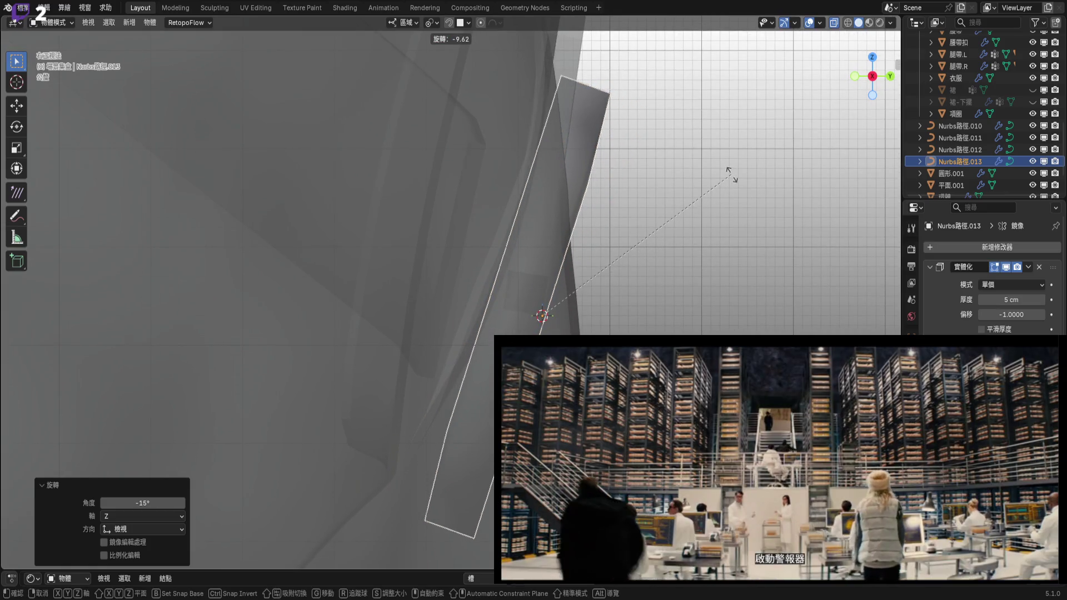
pyautogui.click(731, 175)
pyautogui.moveTo(583, 217)
pyautogui.mouseDown(button='middle')
pyautogui.moveTo(497, 265)
pyautogui.moveTo(545, 252)
pyautogui.moveTo(315, 251)
pyautogui.moveTo(516, 248)
pyautogui.moveTo(445, 287)
pyautogui.moveTo(523, 244)
pyautogui.moveTo(554, 258)
pyautogui.moveTo(462, 298)
pyautogui.moveTo(492, 290)
pyautogui.mouseUp(button='middle')
# Slide the strap pieces 0.22658 cm along global Y.
pyautogui.press('g')
pyautogui.press('y')
pyautogui.press('Escape')
pyautogui.press('g')
pyautogui.press('y')
pyautogui.press('Escape')
pyautogui.press('g')
pyautogui.press('y')
pyautogui.click(532, 268)
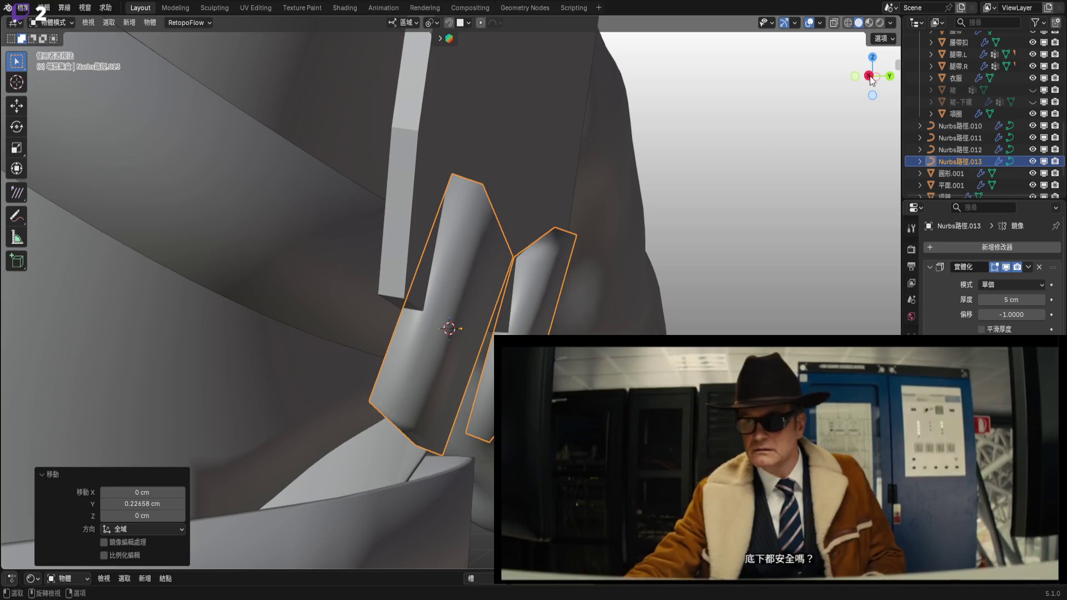
# Rotate the strap piece -3.09° in see-through side view, then check it from behind.
pyautogui.click(869, 75)
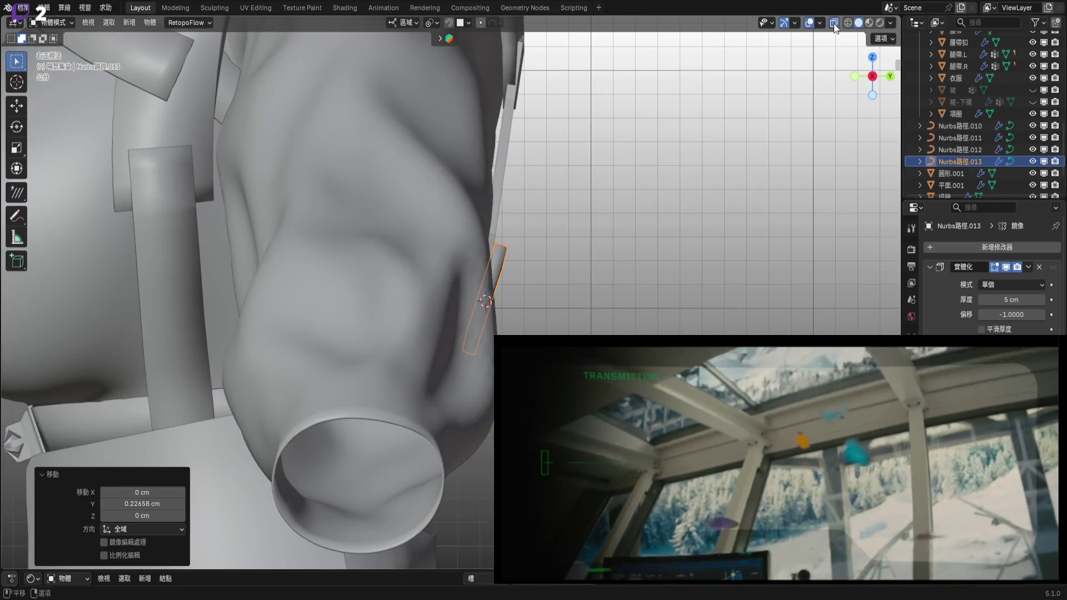
pyautogui.click(834, 23)
pyautogui.scroll(4, 581, 234)
pyautogui.press('r')
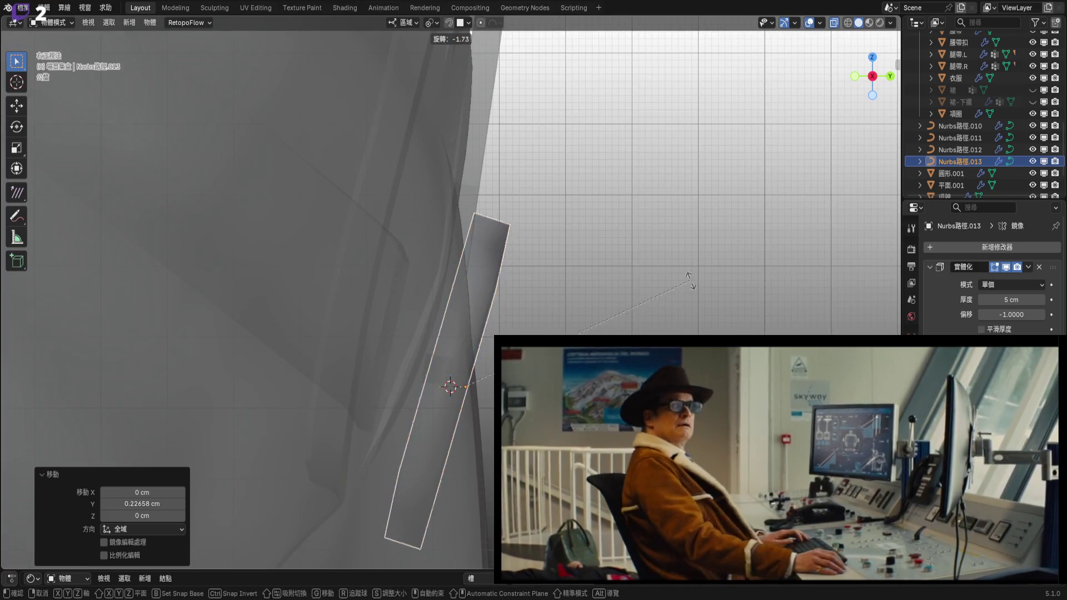
pyautogui.click(690, 273)
pyautogui.click(833, 23)
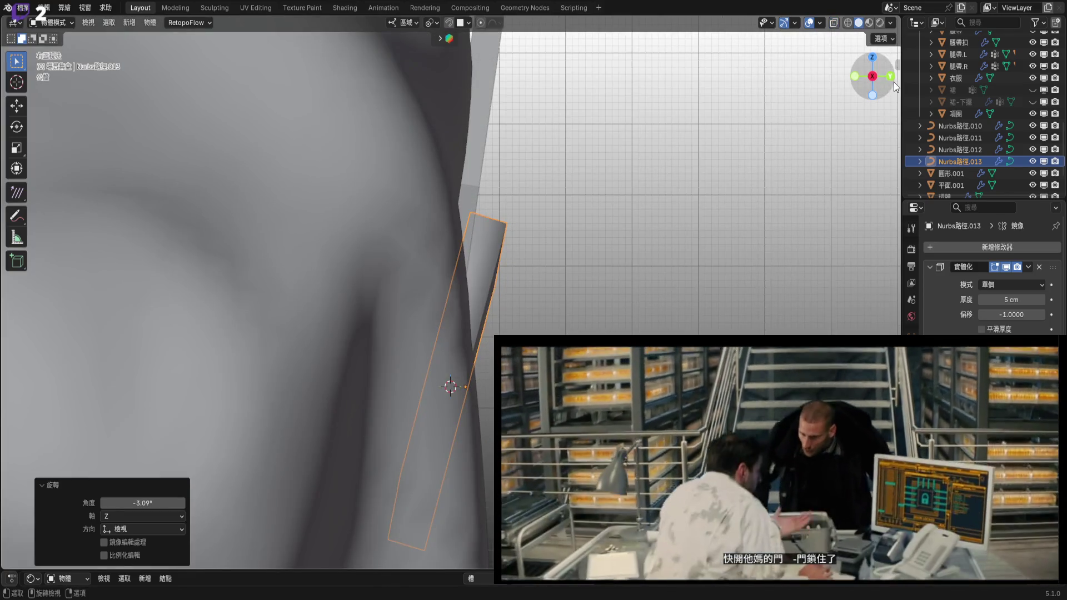
pyautogui.click(889, 76)
pyautogui.moveTo(625, 215)
pyautogui.mouseDown(button='middle')
pyautogui.moveTo(655, 254)
pyautogui.moveTo(552, 305)
pyautogui.moveTo(615, 255)
pyautogui.mouseUp(button='middle')
pyautogui.scroll(2, 615, 255)
# Edit Nurbs路徑.013's points in orthographic view and select its lower endpoint.
pyautogui.press('Tab')
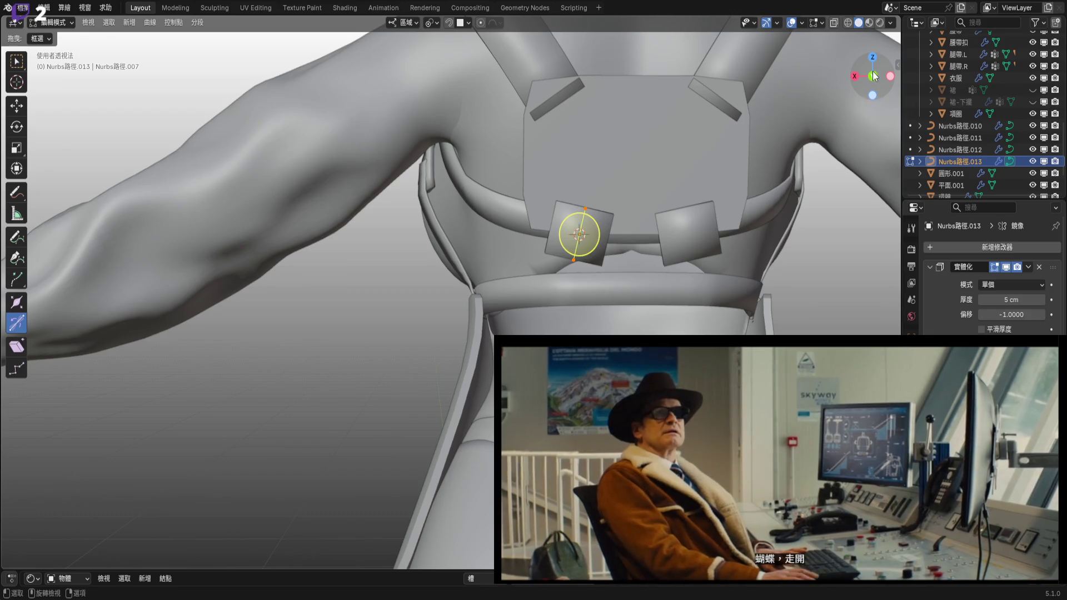
pyautogui.click(872, 76)
pyautogui.scroll(3, 604, 275)
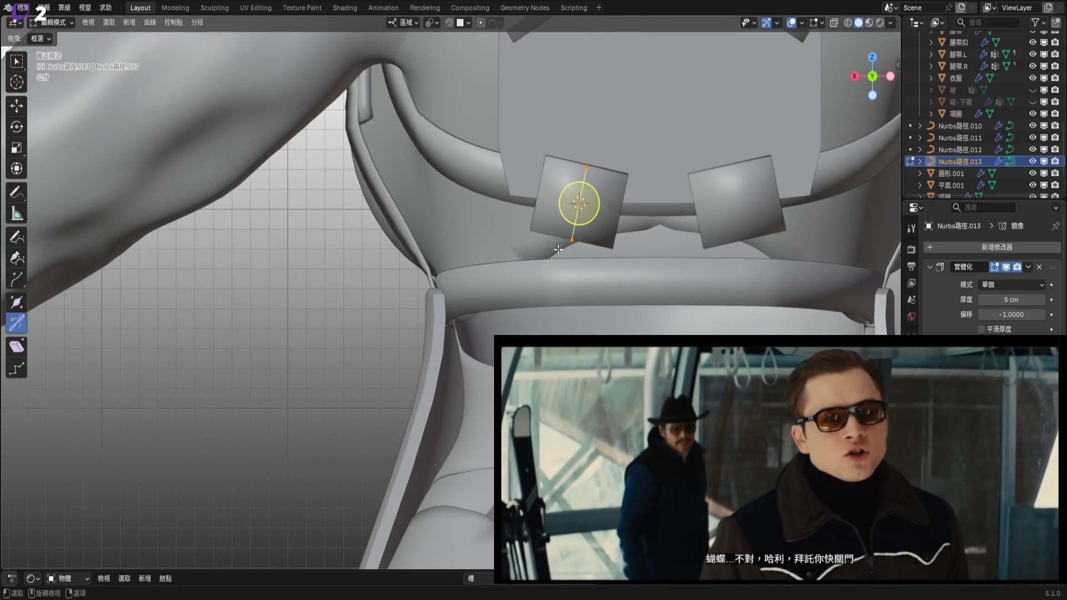
pyautogui.click(572, 240)
pyautogui.keyDown('shift'); pyautogui.moveTo(571, 308); pyautogui.dragTo(601, 241, button='middle'); pyautogui.keyUp('shift')
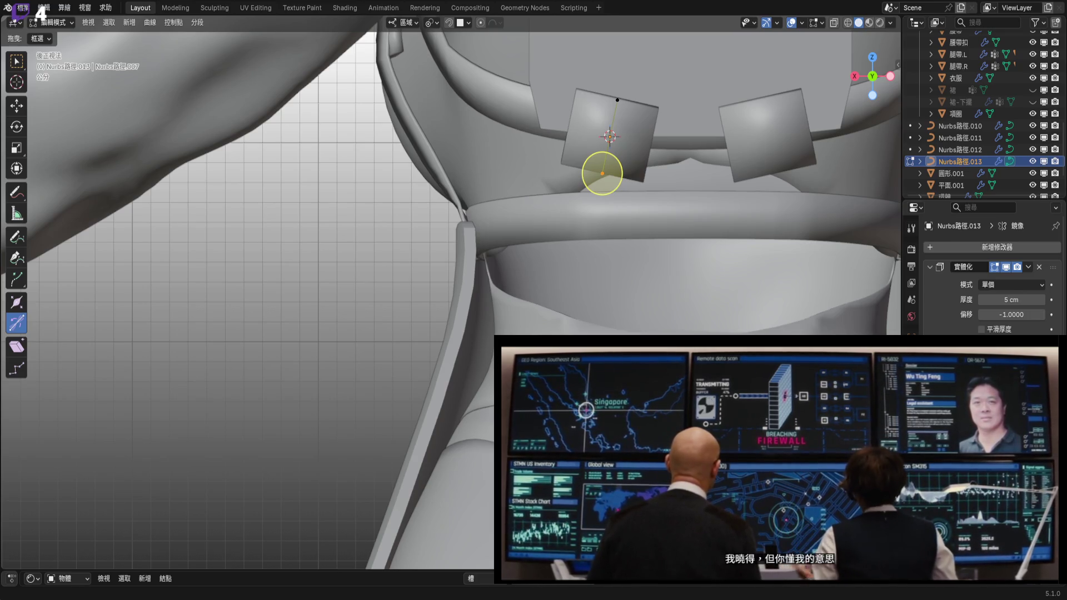
# Narrow the mirrored square pieces to 0.732 and spread them about 2.06 cm apart along X.
pyautogui.scroll(-6, 484, 348)
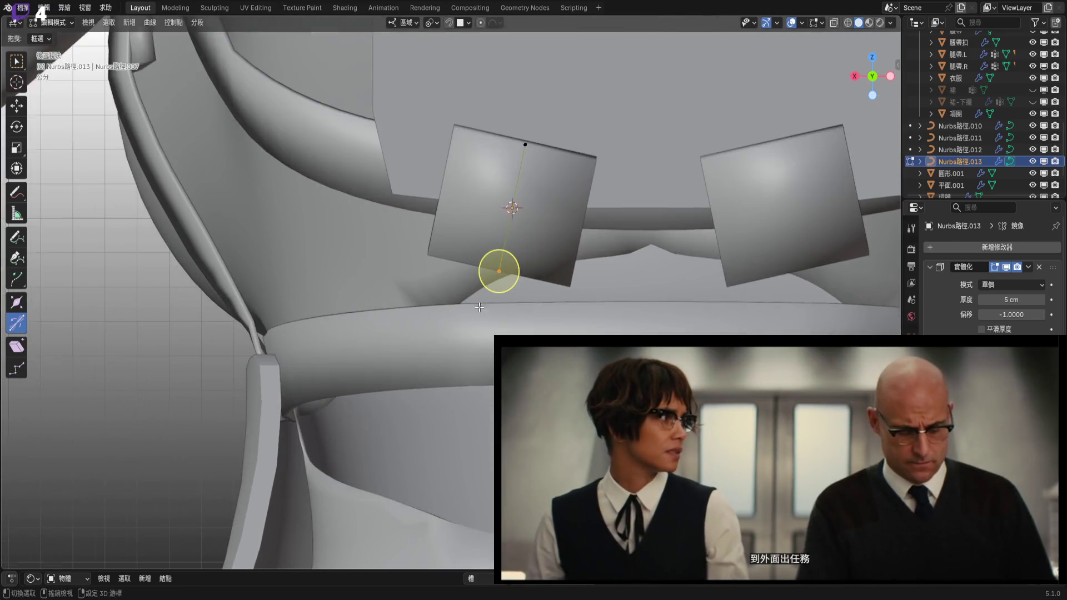
pyautogui.scroll(3, 484, 349)
pyautogui.hotkey('alt', 's')
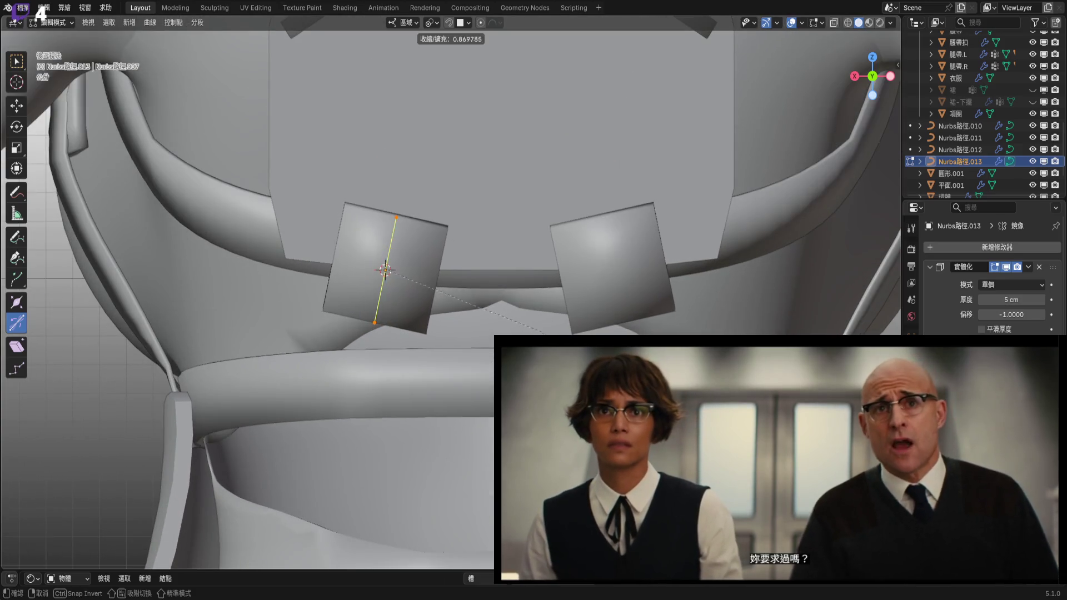
pyautogui.click(520, 318)
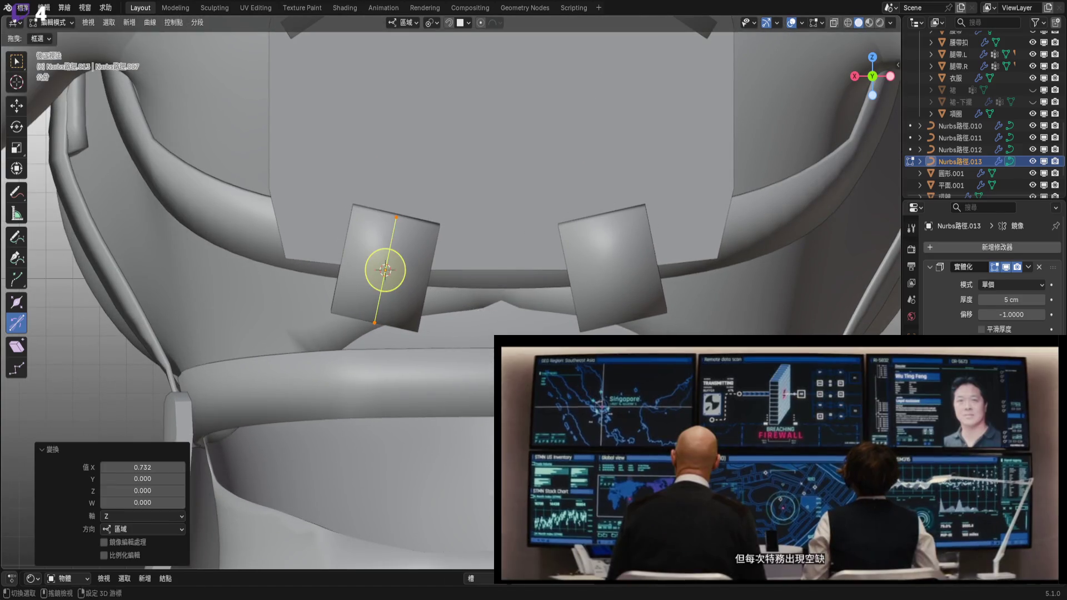
pyautogui.scroll(3, 520, 318)
pyautogui.keyDown('ctrl'); pyautogui.scroll(-3, 520, 319); pyautogui.keyUp('ctrl')
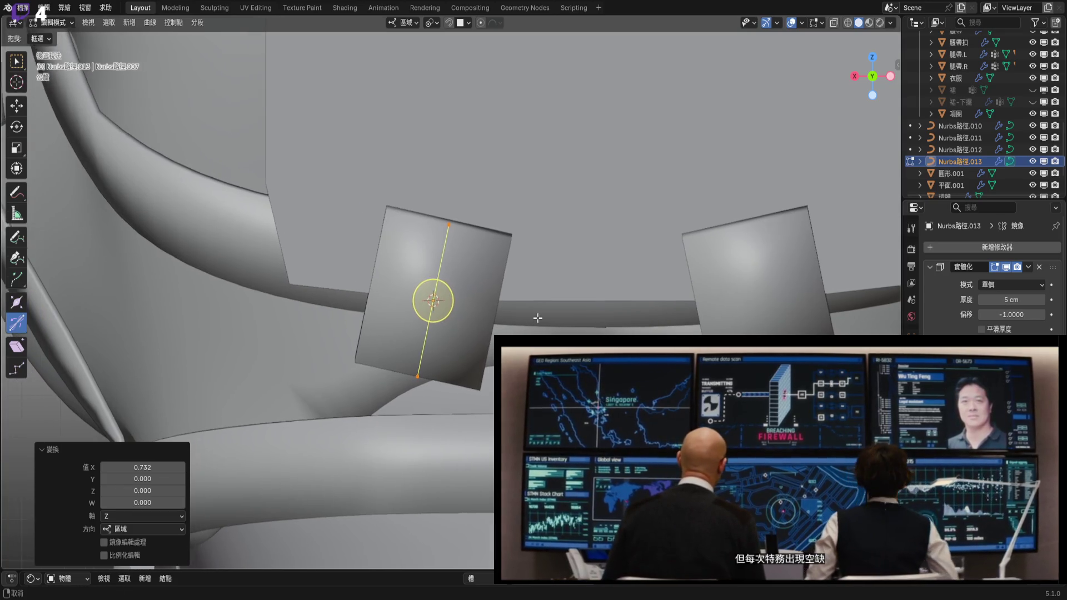
pyautogui.press('g')
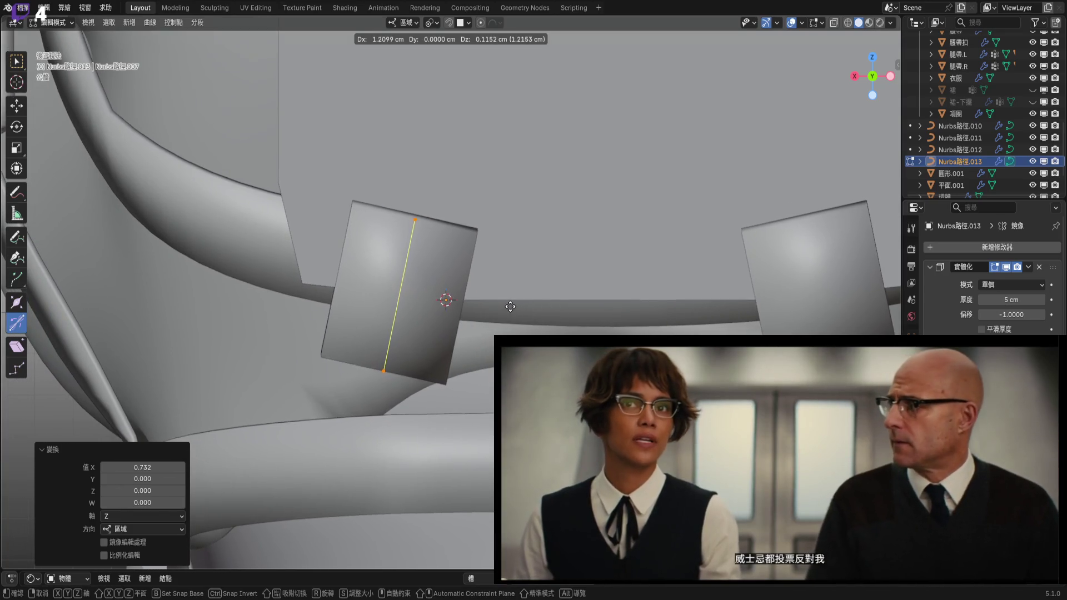
pyautogui.click(478, 299)
# From the back view, tilt the square pieces -6.86° about Z.
pyautogui.moveTo(364, 288)
pyautogui.mouseDown(button='middle')
pyautogui.moveTo(561, 326)
pyautogui.moveTo(460, 347)
pyautogui.mouseUp(button='middle')
pyautogui.scroll(-5, 546, 329)
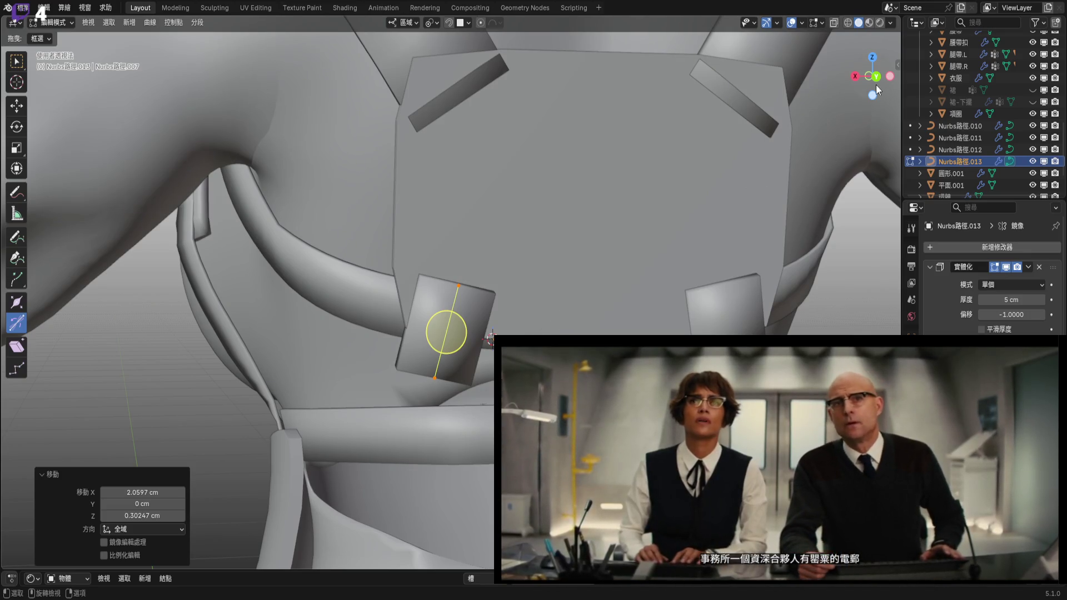
pyautogui.click(875, 78)
pyautogui.scroll(2, 516, 332)
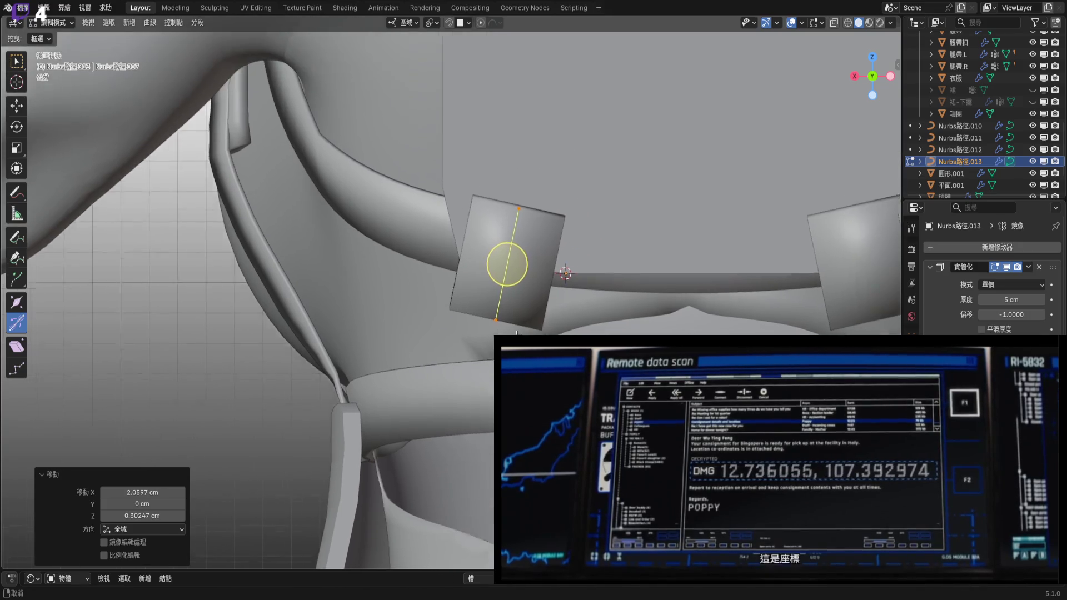
pyautogui.scroll(3, 517, 332)
pyautogui.press('r')
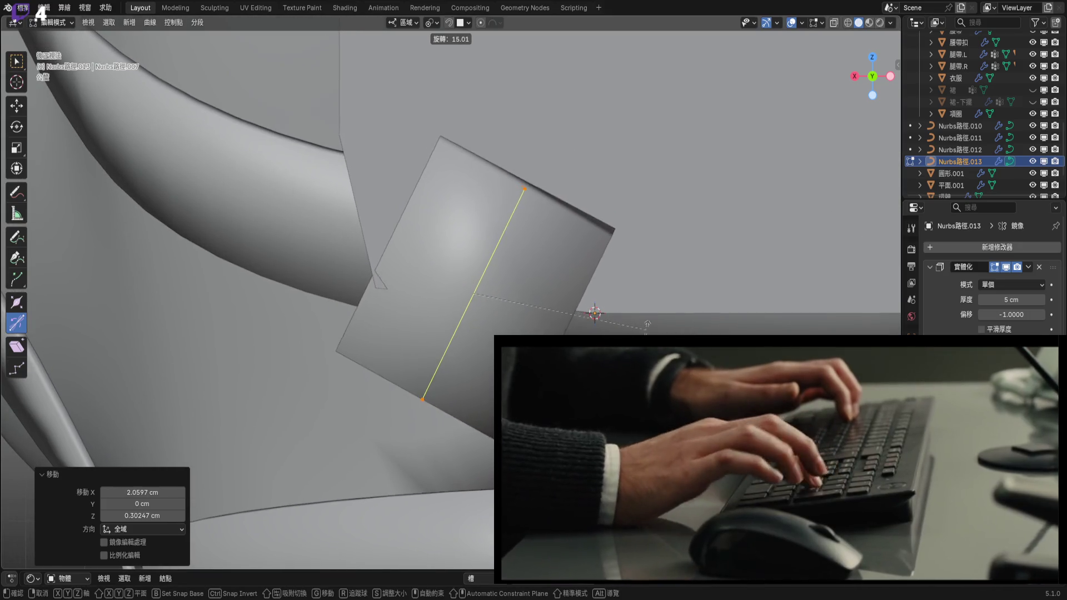
pyautogui.click(465, 306)
pyautogui.moveTo(466, 306)
pyautogui.keyDown('shift'); pyautogui.mouseDown(button='middle')
pyautogui.moveTo(592, 295)
pyautogui.moveTo(567, 272)
pyautogui.moveTo(548, 281)
pyautogui.moveTo(545, 310)
pyautogui.mouseUp(button='middle'); pyautogui.keyUp('shift')
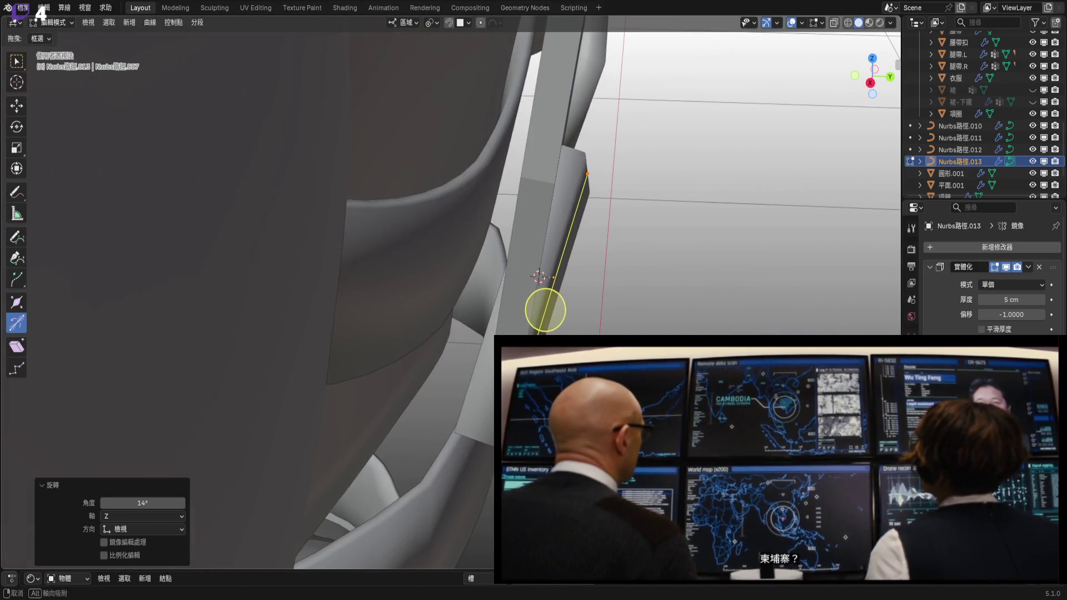
pyautogui.press('r')
pyautogui.click(542, 310)
# Lower the square pieces about 0.35 cm so the tab angles above the waist belt.
pyautogui.scroll(4, 511, 321)
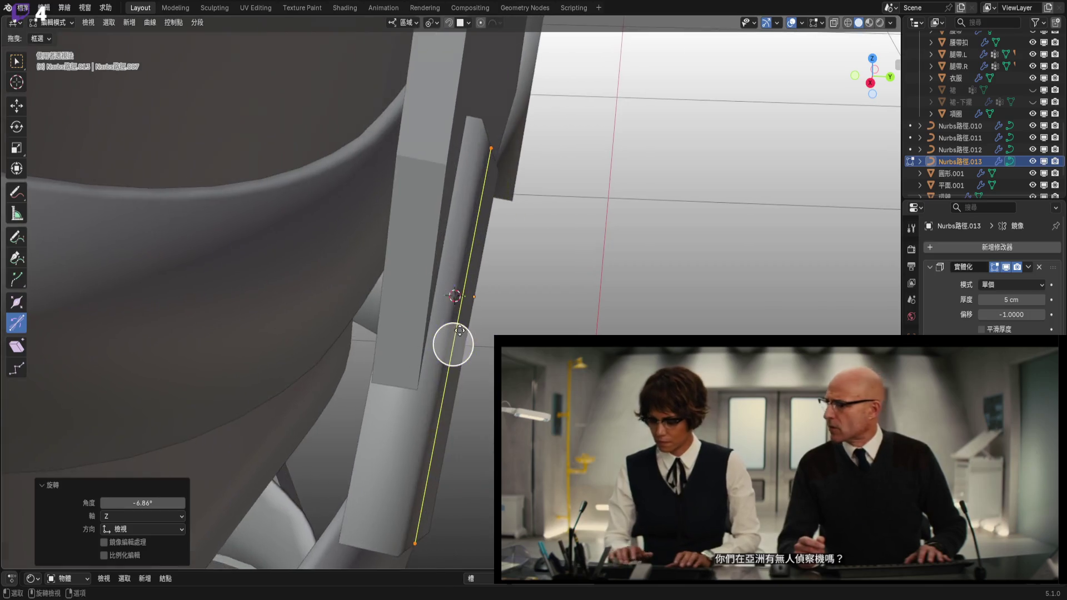
pyautogui.press('g')
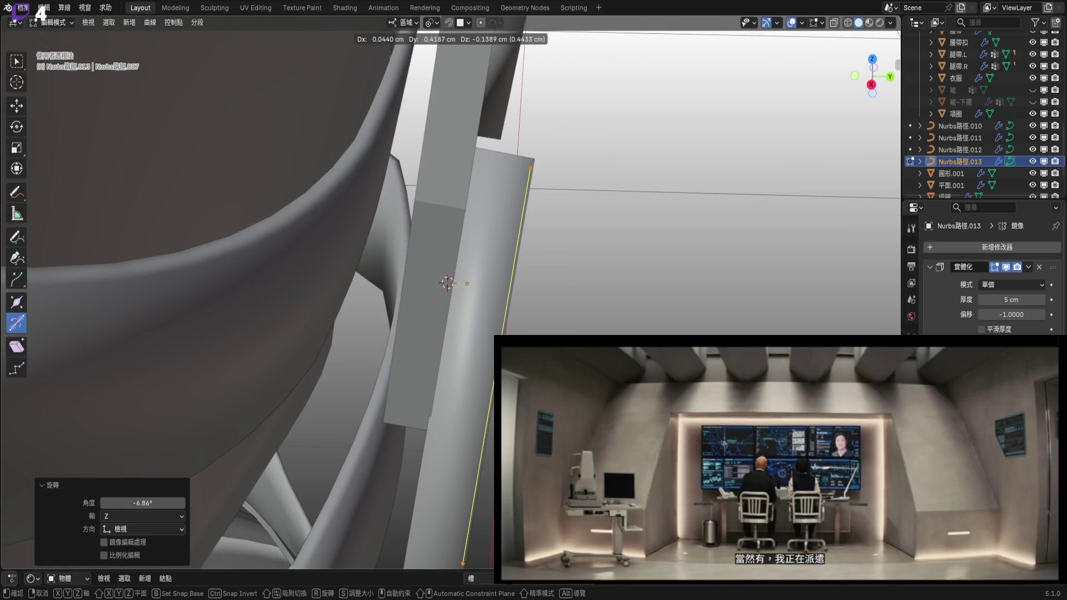
pyautogui.press('Return')
pyautogui.moveTo(870, 69); pyautogui.dragTo(876, 81)
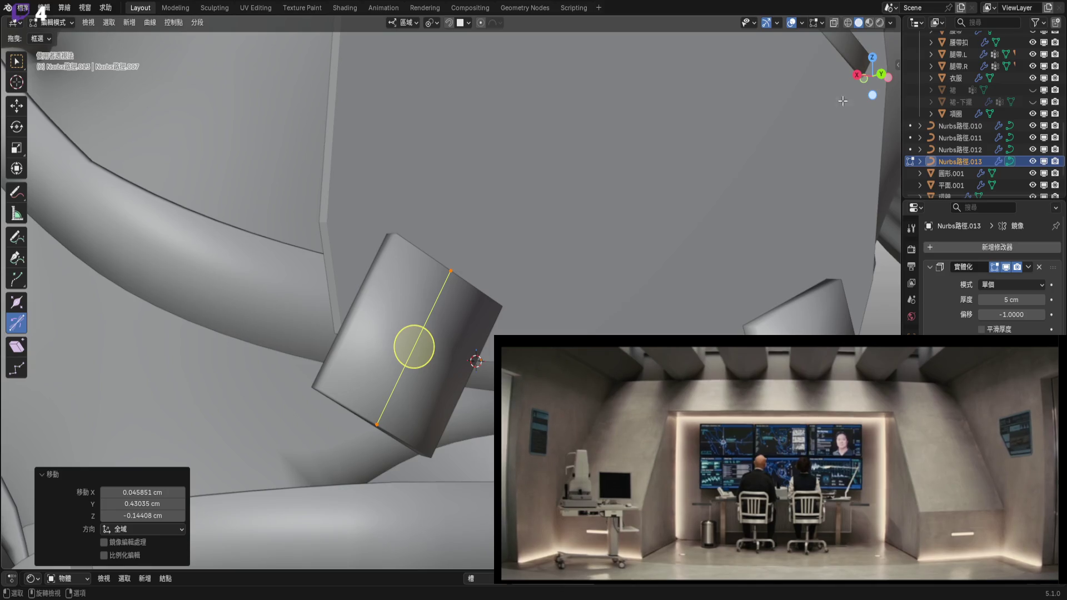
pyautogui.click(878, 76)
pyautogui.press('g')
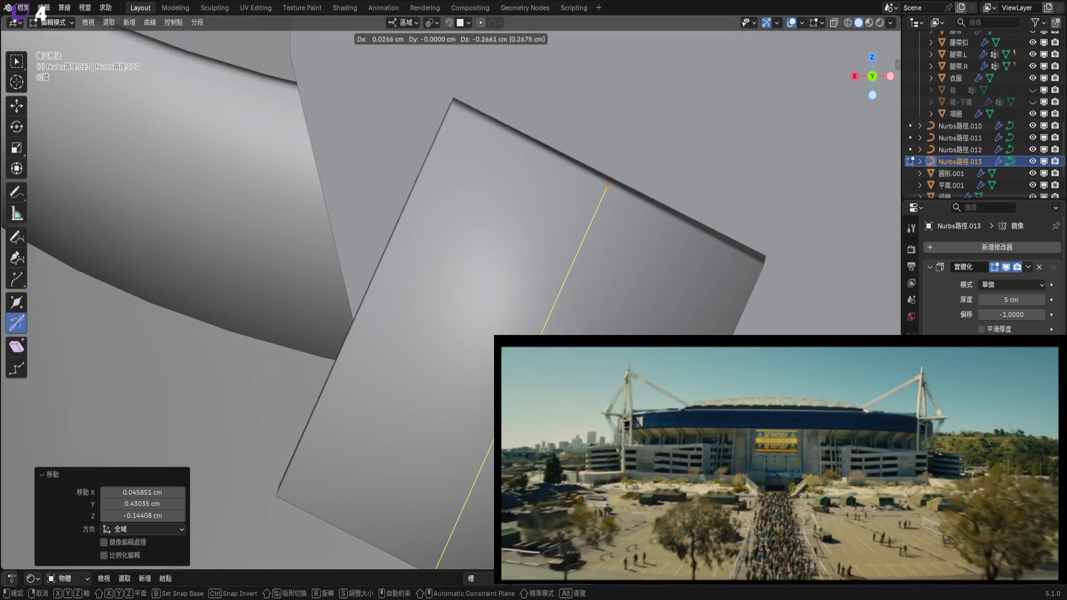
pyautogui.press('Return')
pyautogui.scroll(-6, 503, 329)
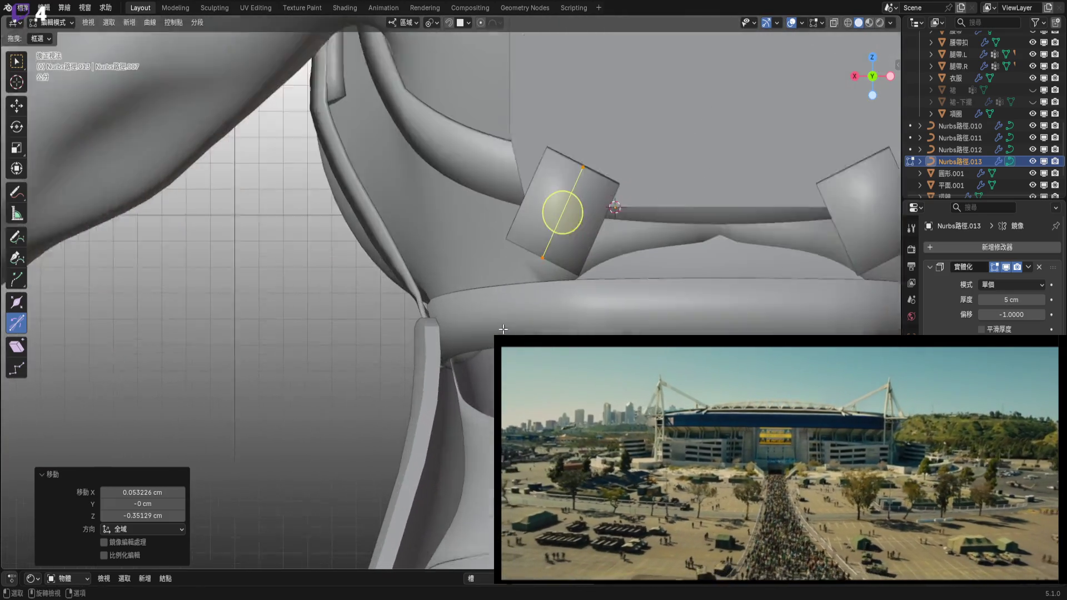
pyautogui.scroll(1, 503, 329)
pyautogui.moveTo(500, 303)
pyautogui.keyDown('shift'); pyautogui.mouseDown(button='middle')
pyautogui.moveTo(488, 305)
pyautogui.moveTo(544, 260)
pyautogui.mouseUp(button='middle'); pyautogui.keyUp('shift')
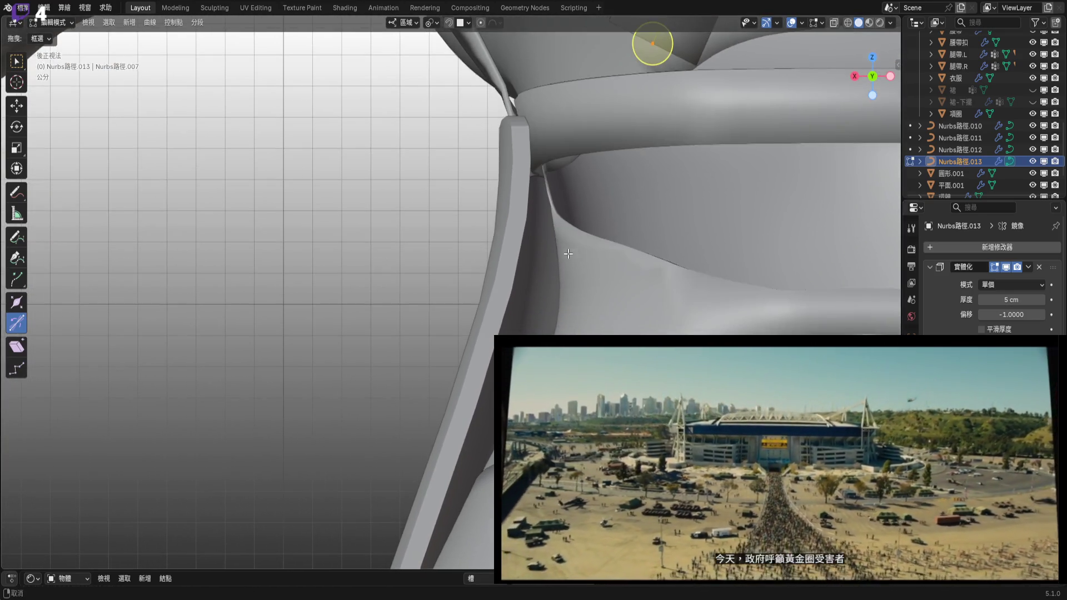
# Extrude a new strap-curve end point 5.36 cm along X and 8.26 cm downward.
pyautogui.press('g')
pyautogui.click(416, 517)
pyautogui.moveTo(417, 517); pyautogui.dragTo(833, 109, button='middle')
# In Right Orthographic view, hide the 衣服 clothing mesh to expose the strap end.
pyautogui.click(861, 76)
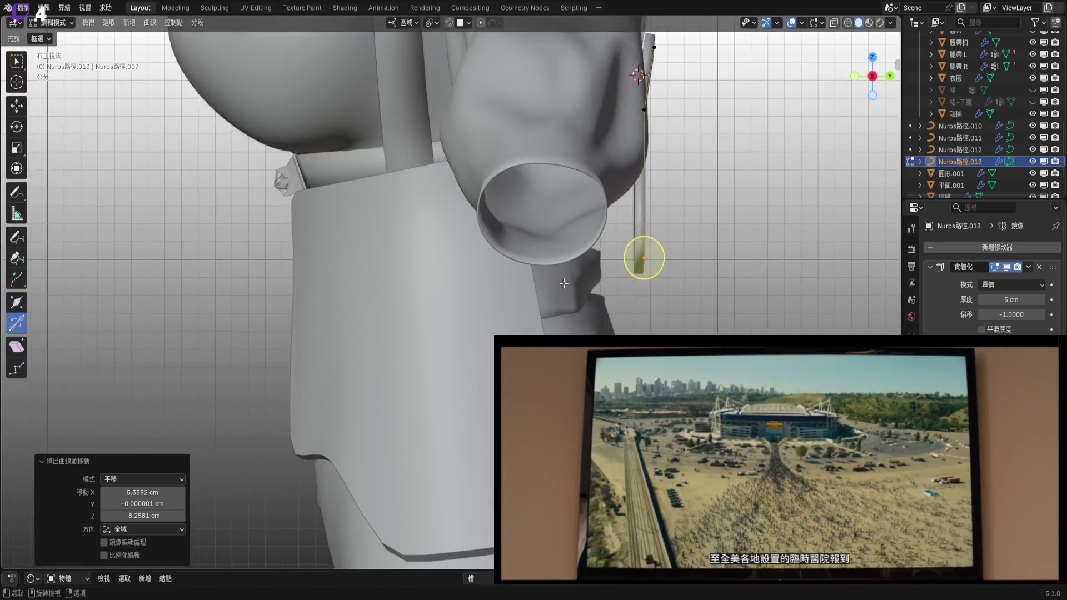
pyautogui.scroll(6, 1000, 105)
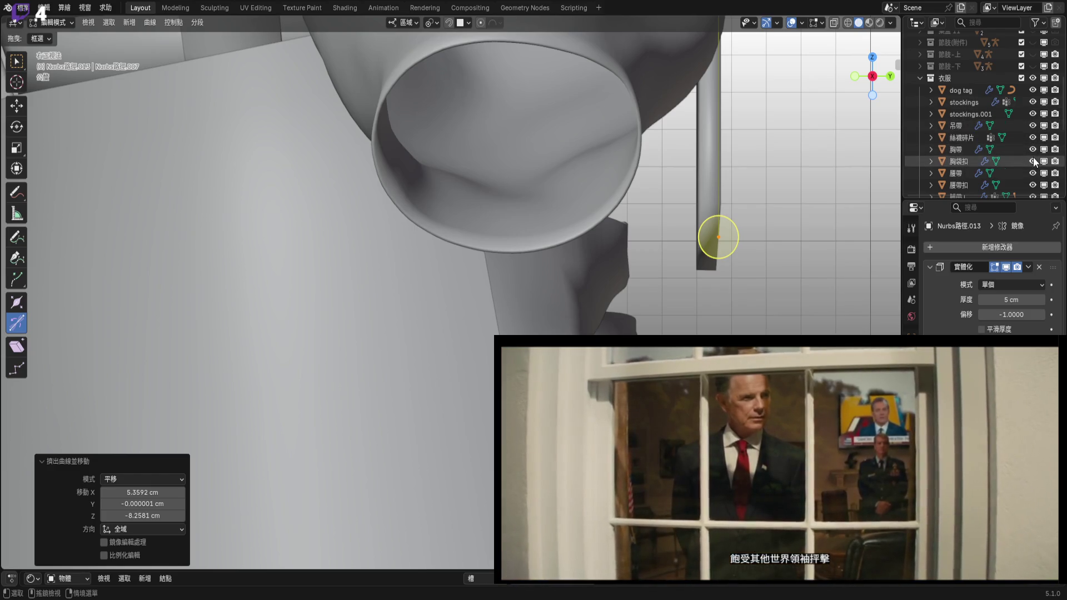
pyautogui.scroll(-2, 1031, 159)
pyautogui.click(1033, 55)
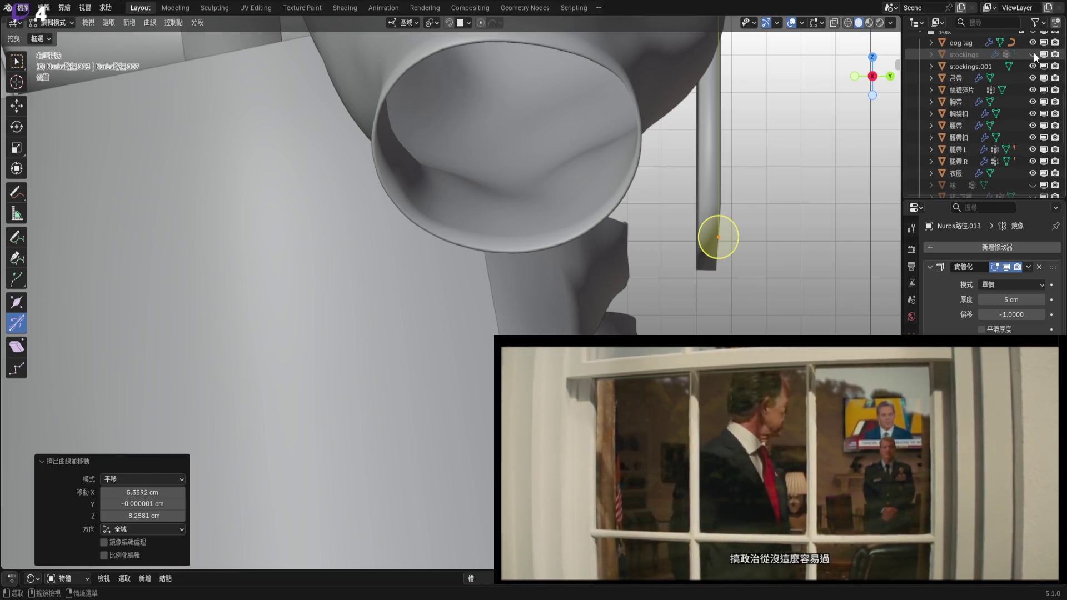
pyautogui.click(1034, 54)
pyautogui.click(1032, 173)
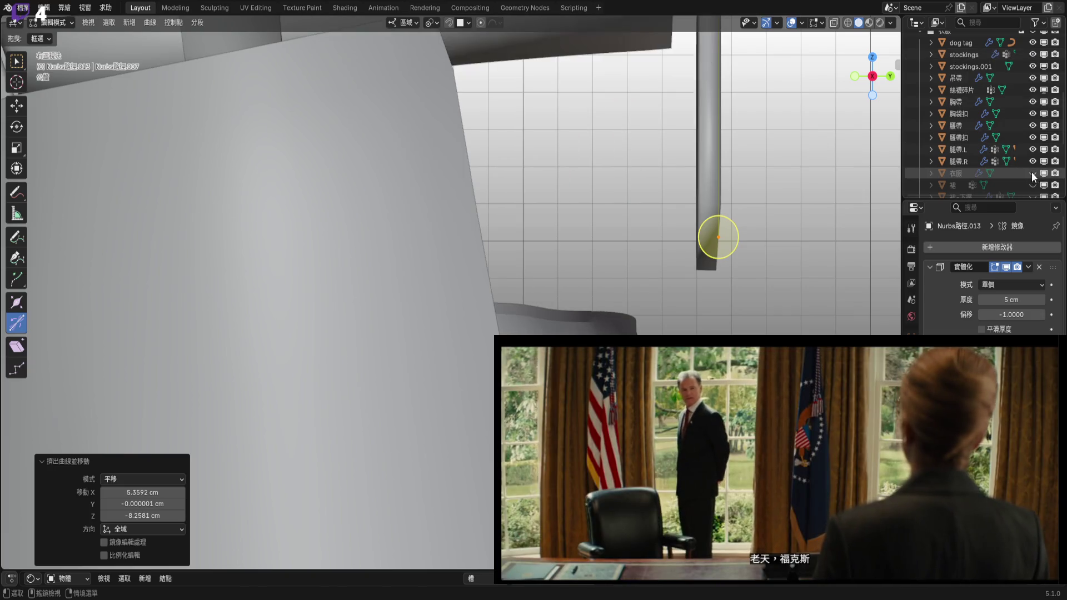
pyautogui.keyDown('ctrl'); pyautogui.moveTo(655, 206); pyautogui.dragTo(655, 224, button='middle'); pyautogui.keyUp('ctrl')
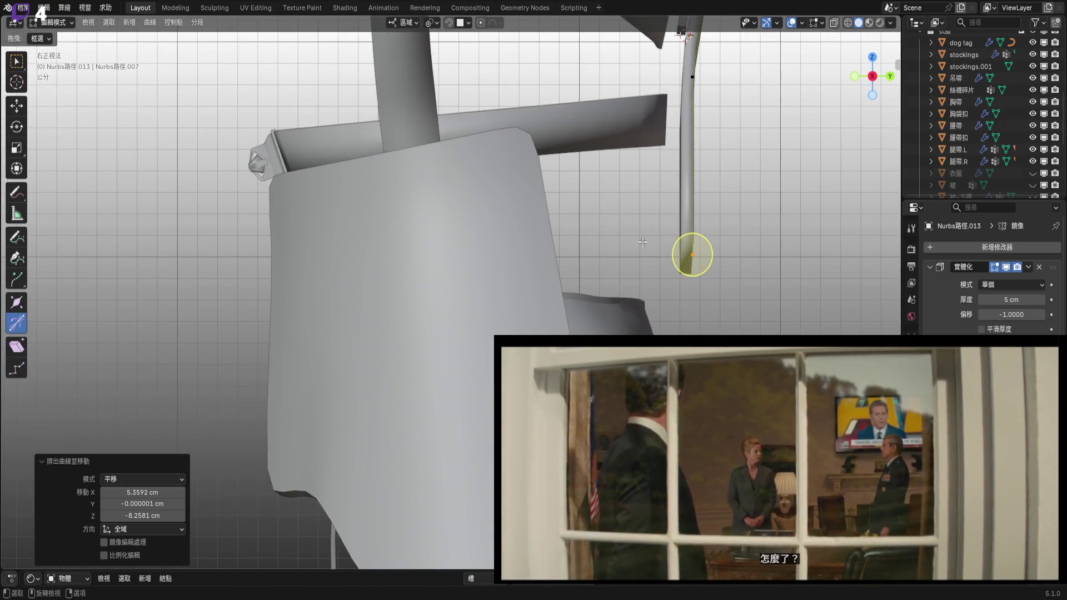
pyautogui.moveTo(664, 278)
pyautogui.keyDown('ctrl'); pyautogui.mouseDown(button='middle')
pyautogui.moveTo(664, 259)
pyautogui.moveTo(683, 256)
pyautogui.moveTo(683, 277)
pyautogui.moveTo(671, 276)
pyautogui.mouseUp(button='middle'); pyautogui.keyUp('ctrl')
# Move the strap curve's lower end point to a new position.
pyautogui.press('g')
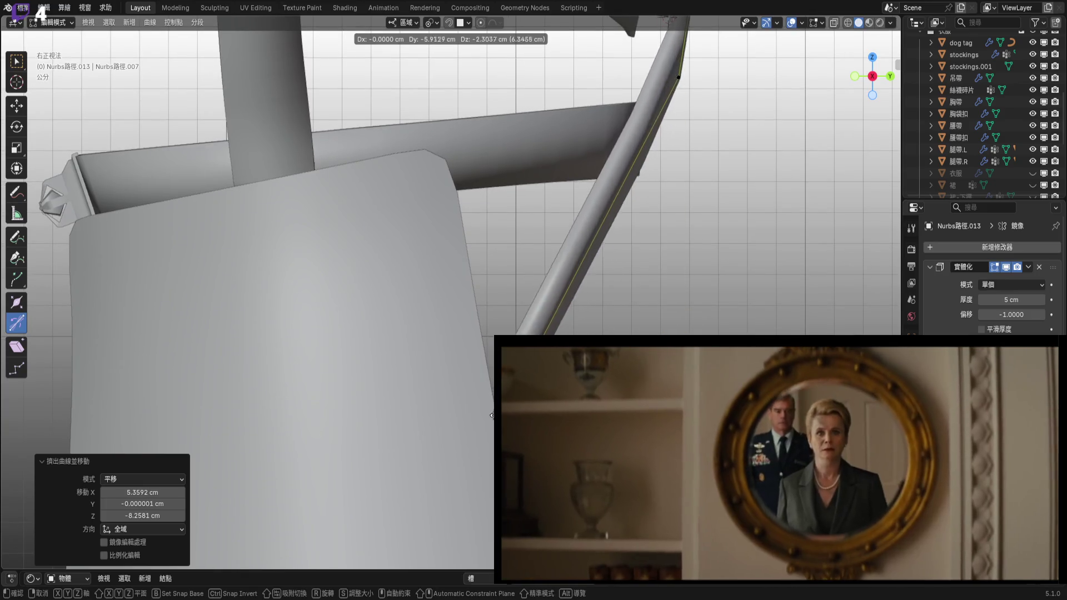
pyautogui.click(468, 414)
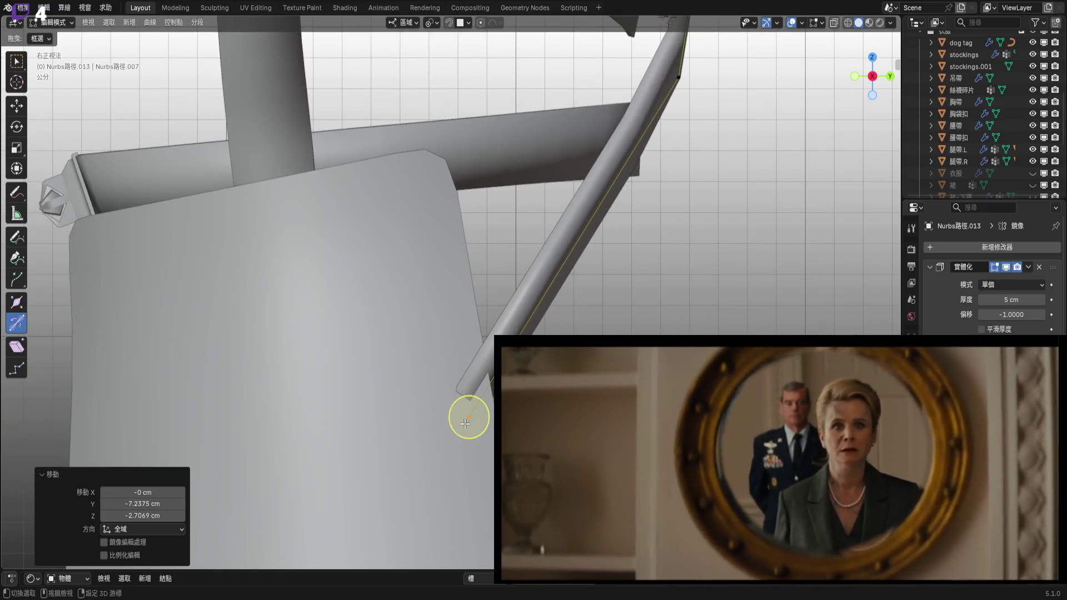
pyautogui.scroll(-3, 500, 304)
pyautogui.moveTo(500, 304)
pyautogui.keyDown('shift'); pyautogui.mouseDown(button='middle')
pyautogui.moveTo(226, 269)
pyautogui.moveTo(491, 428)
pyautogui.moveTo(488, 345)
pyautogui.moveTo(372, 381)
pyautogui.moveTo(372, 397)
pyautogui.moveTo(352, 363)
pyautogui.moveTo(388, 366)
pyautogui.moveTo(441, 397)
pyautogui.mouseUp(button='middle'); pyautogui.keyUp('shift')
pyautogui.scroll(1, 442, 397)
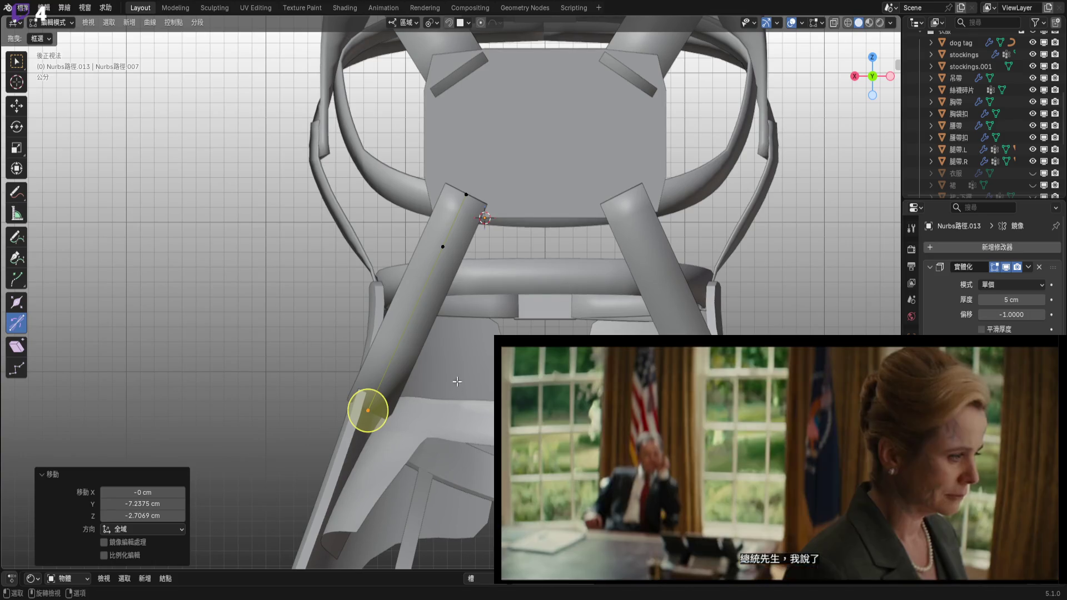
pyautogui.scroll(3, 459, 370)
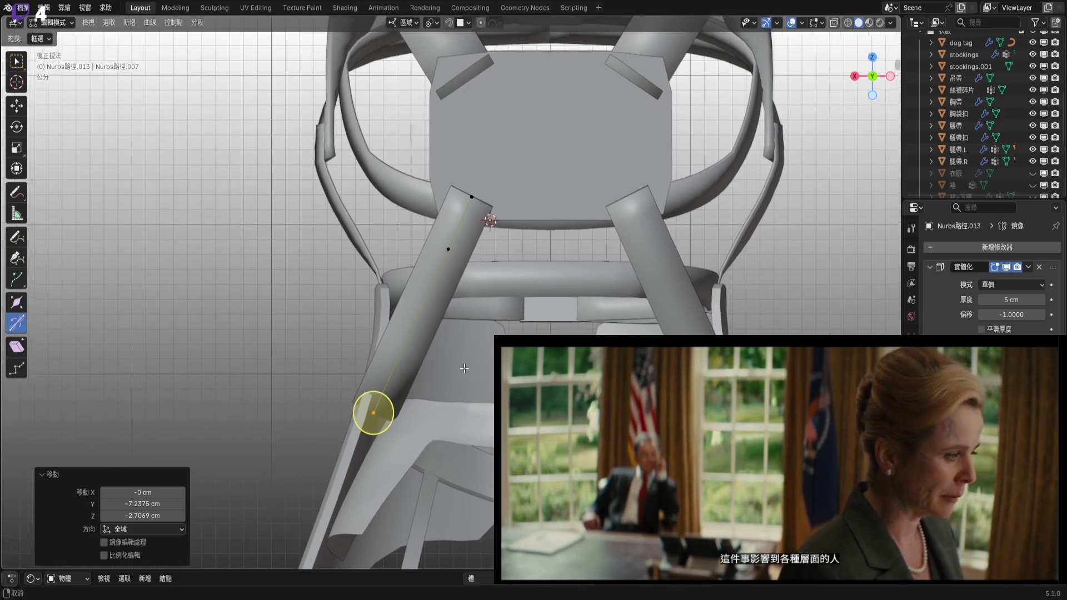
# Refine the end point's position in side ortho view with X-ray, pulling it down and back.
pyautogui.press('g')
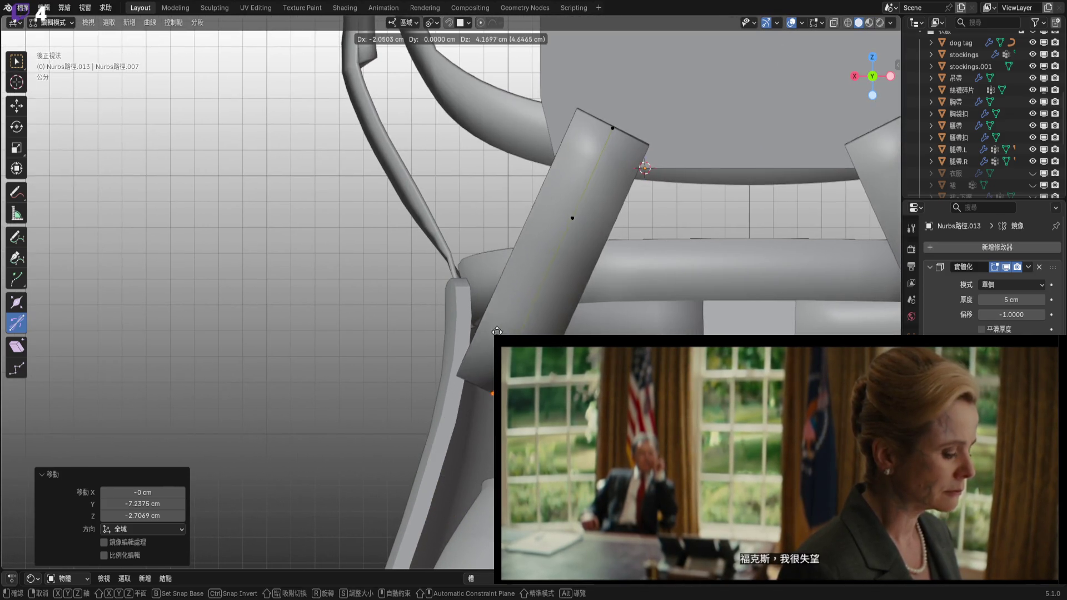
pyautogui.click(465, 314)
pyautogui.moveTo(452, 369)
pyautogui.keyDown('alt'); pyautogui.mouseDown(button='middle')
pyautogui.moveTo(488, 353)
pyautogui.moveTo(421, 437)
pyautogui.moveTo(458, 438)
pyautogui.mouseUp(button='middle'); pyautogui.keyUp('alt')
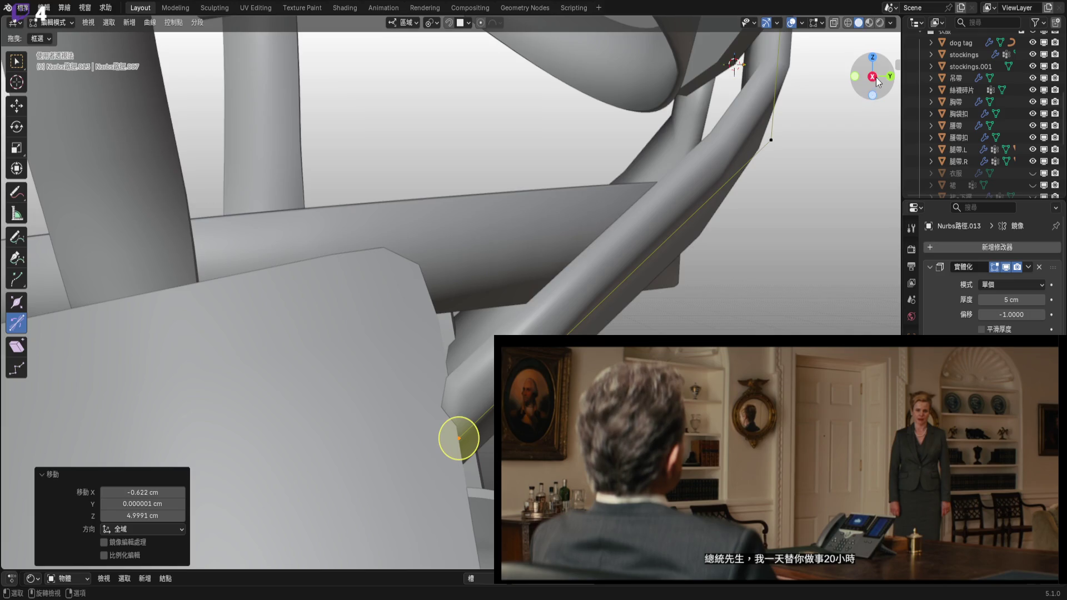
pyautogui.click(874, 78)
pyautogui.click(873, 76)
pyautogui.hotkey('alt', 'z')
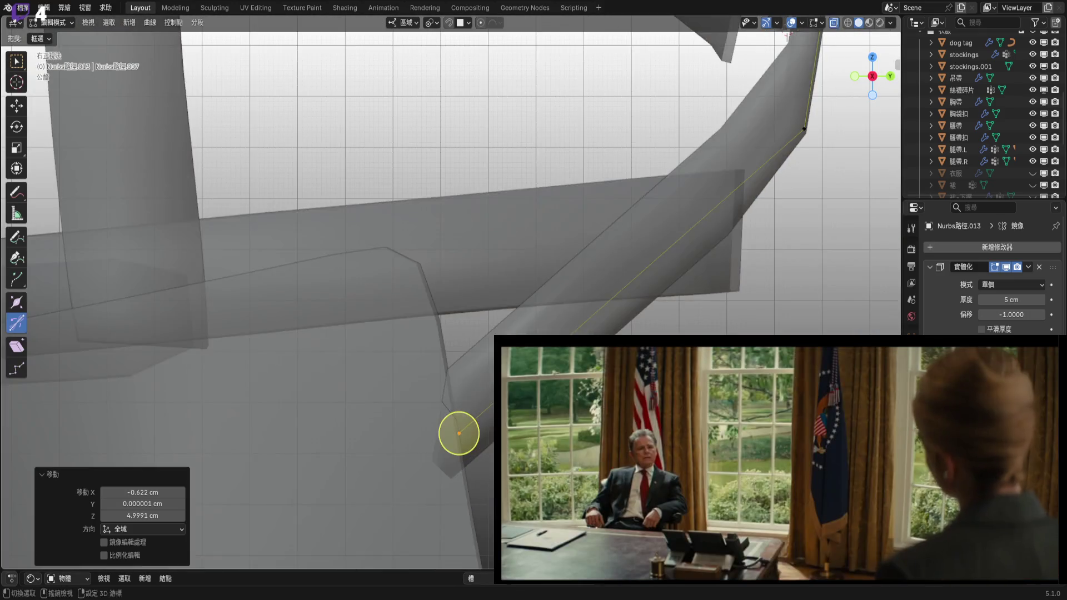
pyautogui.moveTo(643, 290); pyautogui.dragTo(596, 332)
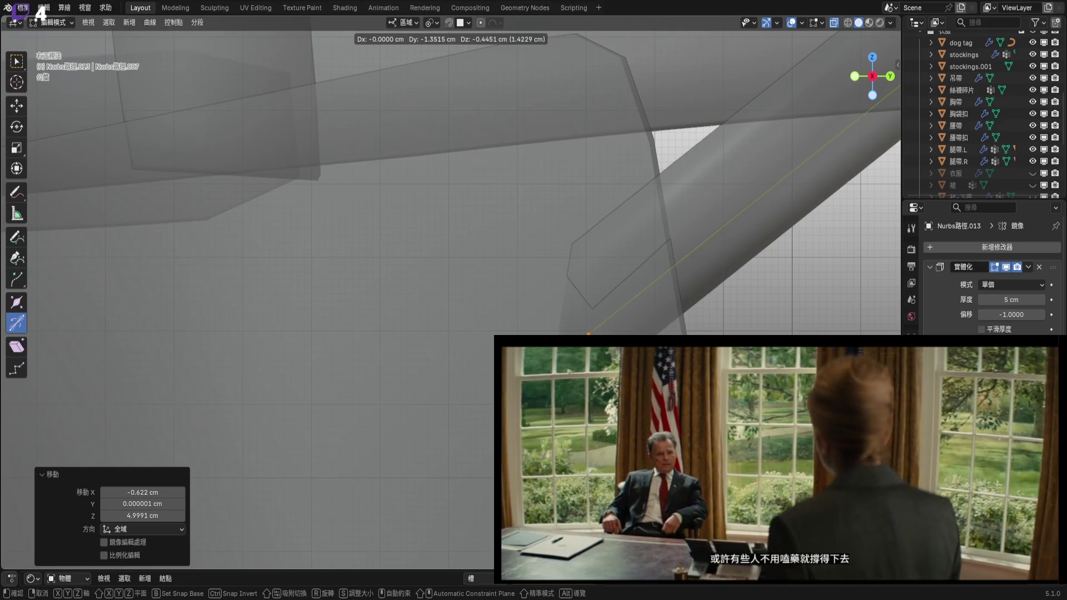
pyautogui.scroll(-3, 596, 333)
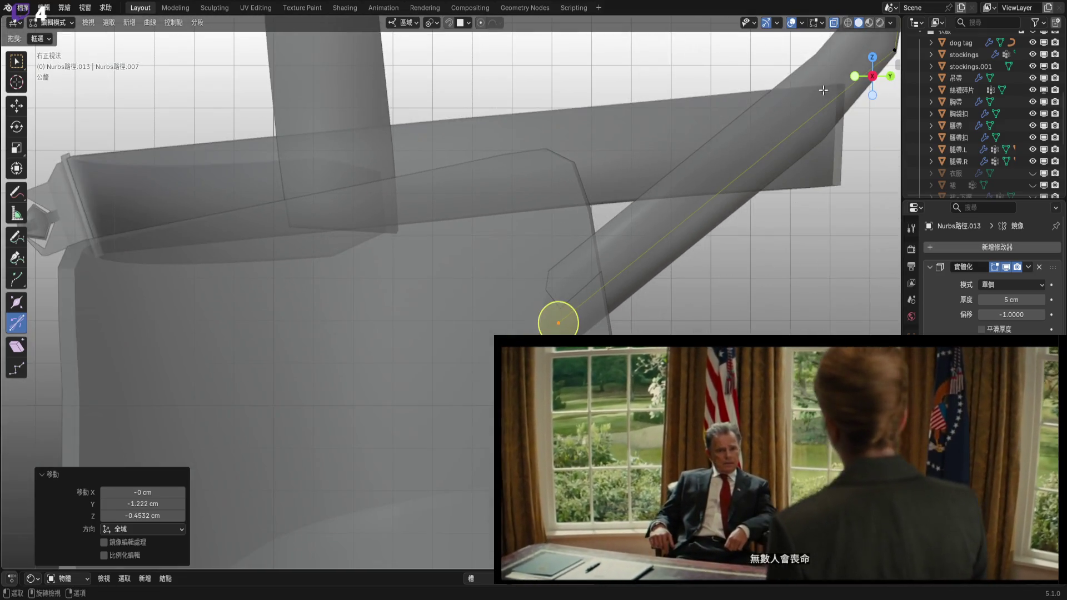
pyautogui.hotkey('alt', 'z')
# Tilt the strap's end point to 74.7° so it lies flatter.
pyautogui.moveTo(546, 322)
pyautogui.mouseDown(button='middle')
pyautogui.moveTo(528, 300)
pyautogui.moveTo(569, 290)
pyautogui.moveTo(534, 312)
pyautogui.moveTo(400, 333)
pyautogui.moveTo(460, 388)
pyautogui.moveTo(476, 386)
pyautogui.moveTo(376, 265)
pyautogui.moveTo(478, 384)
pyautogui.moveTo(495, 329)
pyautogui.moveTo(452, 320)
pyautogui.moveTo(463, 324)
pyautogui.moveTo(841, 97)
pyautogui.mouseUp(button='middle')
pyautogui.hotkey('ctrl', 't')
pyautogui.click(532, 333)
pyautogui.click(875, 82)
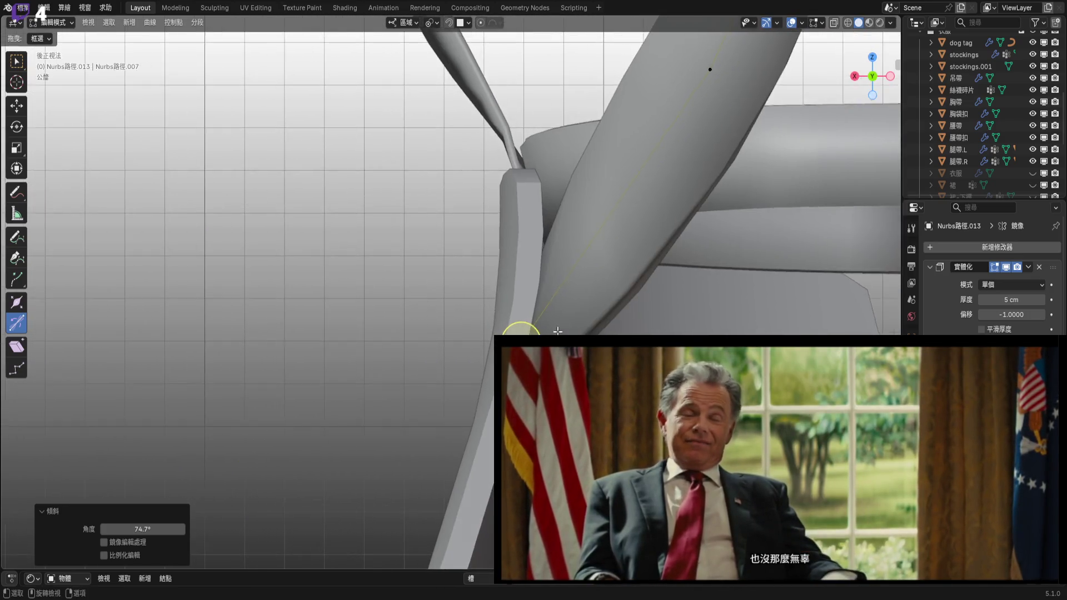
# Tilt the strap end point back slightly to -3.62°.
pyautogui.keyDown('shift'); pyautogui.moveTo(476, 369); pyautogui.dragTo(463, 432, button='middle'); pyautogui.keyUp('shift')
pyautogui.keyDown('shift'); pyautogui.moveTo(458, 497); pyautogui.dragTo(469, 456, button='middle'); pyautogui.keyUp('shift')
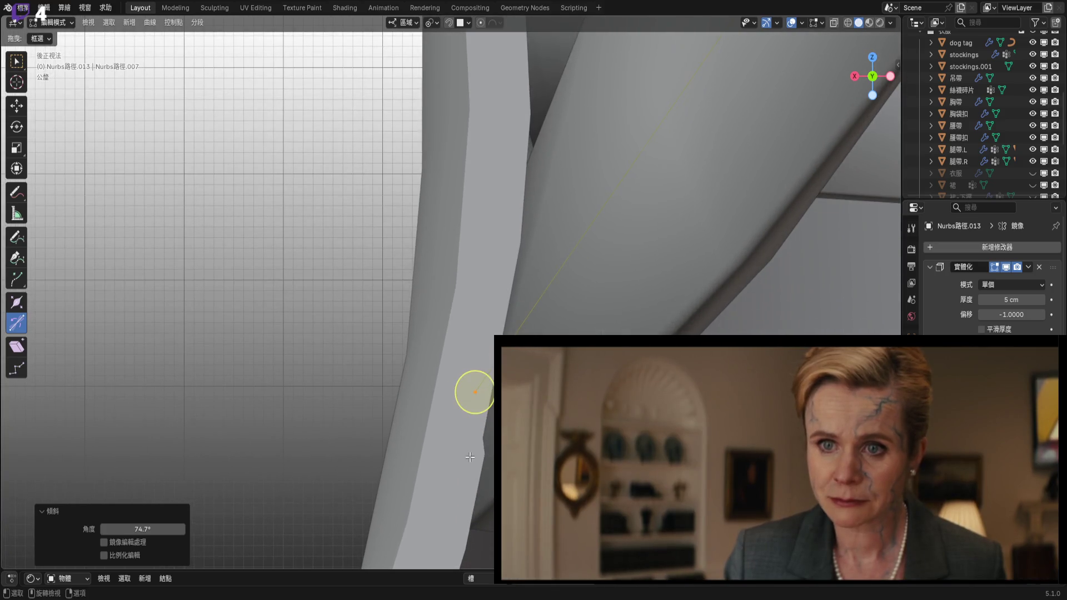
pyautogui.moveTo(474, 418); pyautogui.dragTo(476, 420)
pyautogui.scroll(-6, 484, 387)
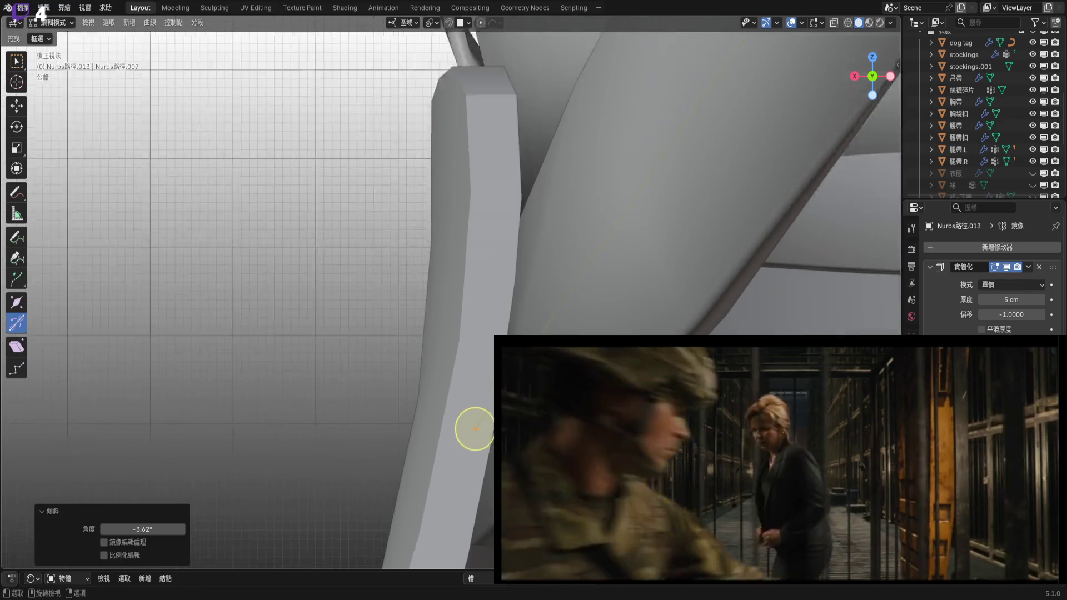
pyautogui.moveTo(484, 387)
pyautogui.keyDown('shift'); pyautogui.mouseDown(button='middle')
pyautogui.moveTo(491, 406)
pyautogui.moveTo(464, 369)
pyautogui.moveTo(409, 346)
pyautogui.moveTo(464, 305)
pyautogui.moveTo(548, 287)
pyautogui.moveTo(549, 308)
pyautogui.moveTo(585, 273)
pyautogui.moveTo(523, 303)
pyautogui.moveTo(571, 305)
pyautogui.mouseUp(button='middle'); pyautogui.keyUp('shift')
pyautogui.scroll(2, 523, 302)
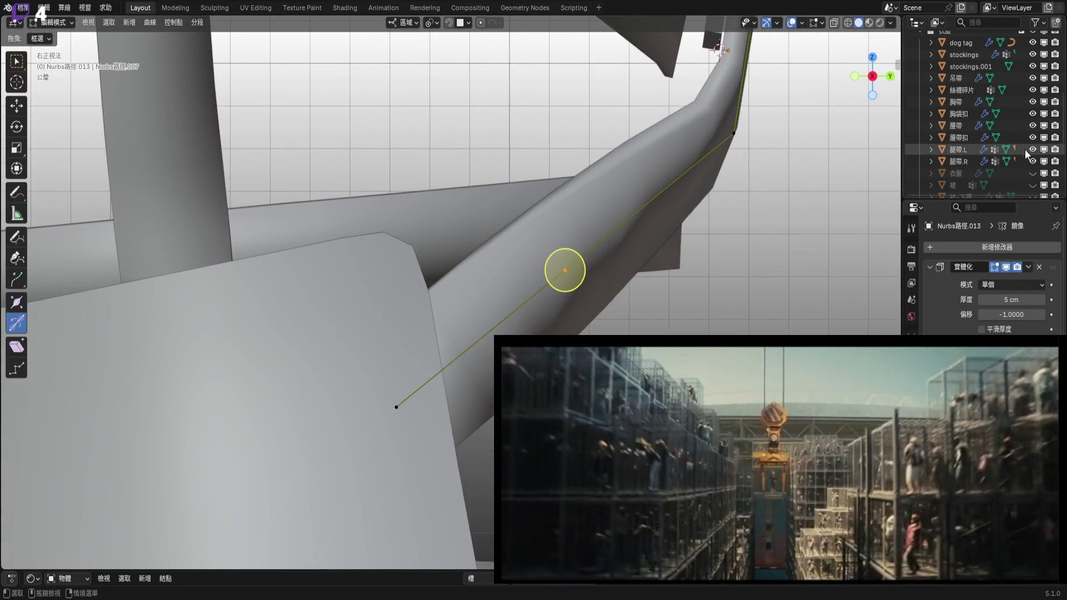
pyautogui.scroll(-2, 1025, 154)
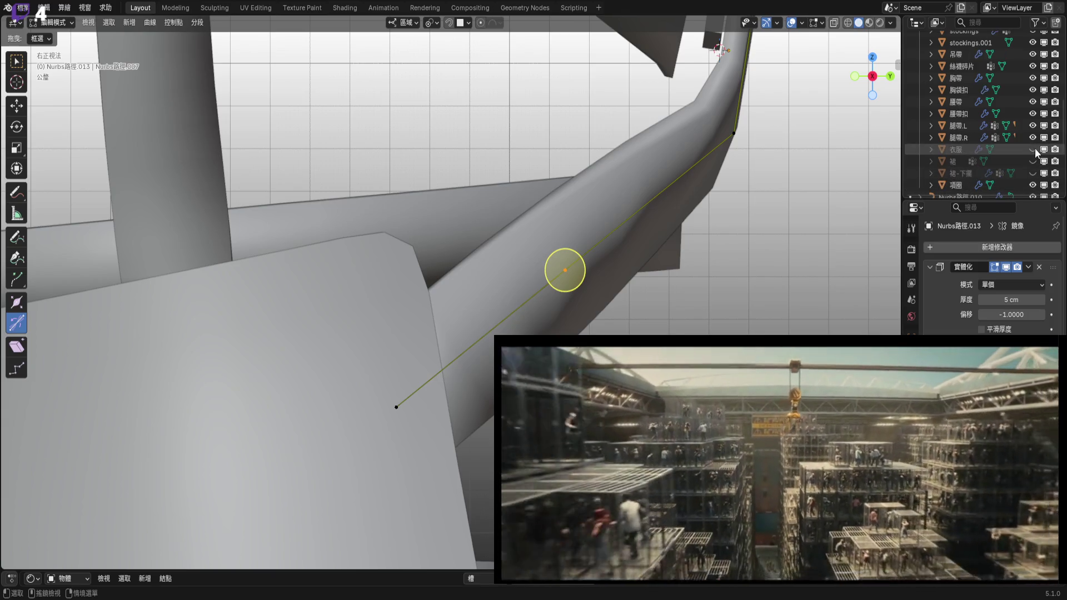
# Show the 衣服 clothing again and nudge the strap's curve point into place.
pyautogui.click(1032, 150)
pyautogui.moveTo(626, 459)
pyautogui.keyDown('shift'); pyautogui.mouseDown(button='middle')
pyautogui.moveTo(608, 433)
pyautogui.moveTo(457, 335)
pyautogui.moveTo(446, 370)
pyautogui.mouseUp(button='middle'); pyautogui.keyUp('shift')
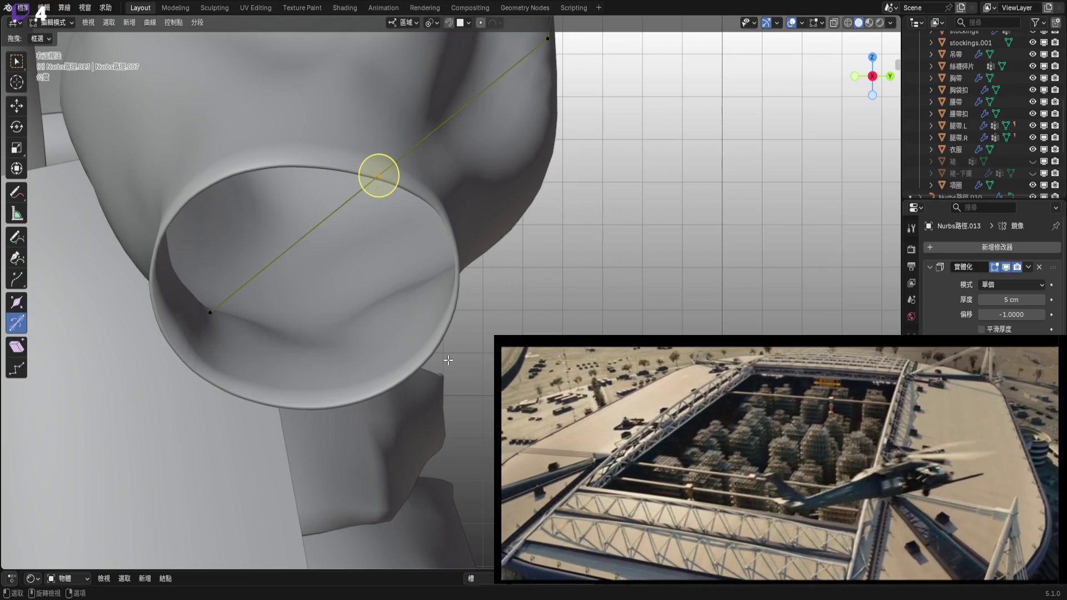
pyautogui.moveTo(448, 360)
pyautogui.mouseDown(button='middle')
pyautogui.moveTo(423, 362)
pyautogui.moveTo(345, 273)
pyautogui.moveTo(441, 325)
pyautogui.moveTo(517, 285)
pyautogui.moveTo(548, 285)
pyautogui.mouseUp(button='middle')
pyautogui.click(871, 76)
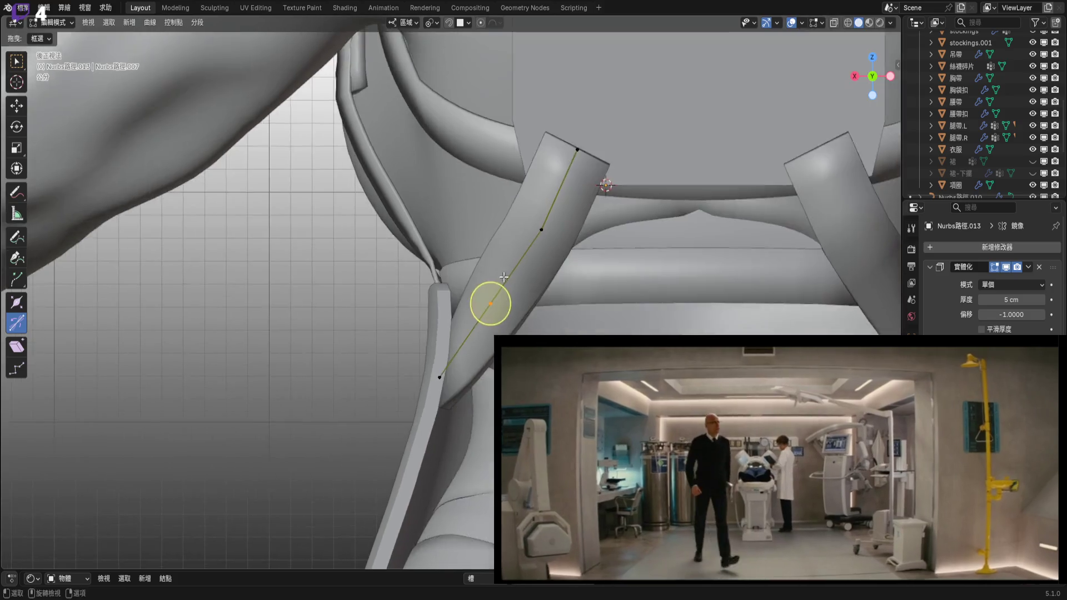
pyautogui.press('g')
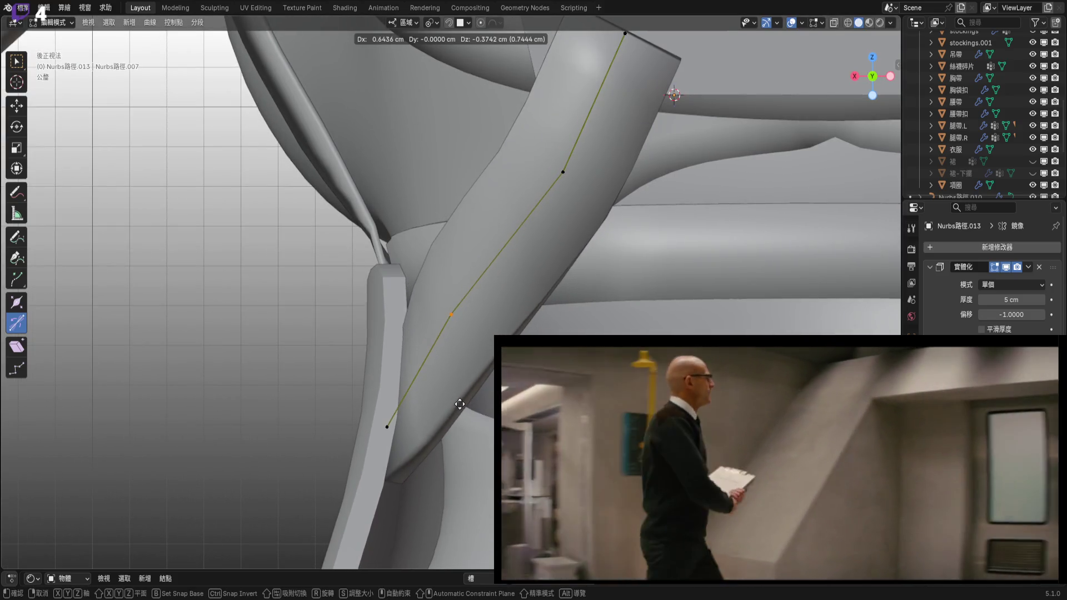
pyautogui.click(471, 403)
pyautogui.keyDown('shift'); pyautogui.moveTo(471, 404); pyautogui.dragTo(371, 392, button='middle'); pyautogui.keyUp('shift')
pyautogui.scroll(10, 1036, 51)
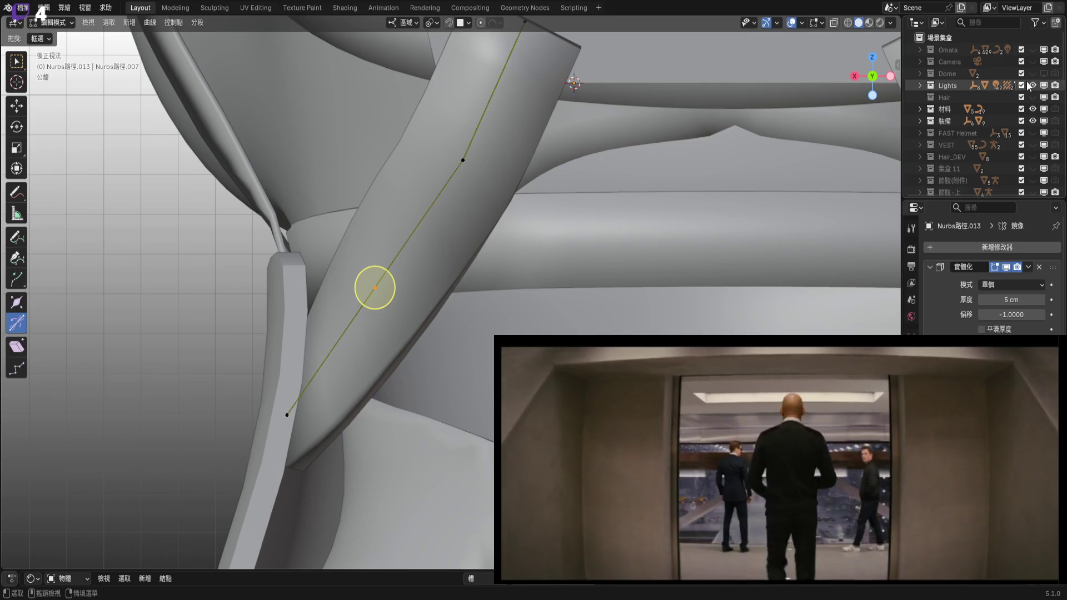
pyautogui.scroll(-7, 538, 224)
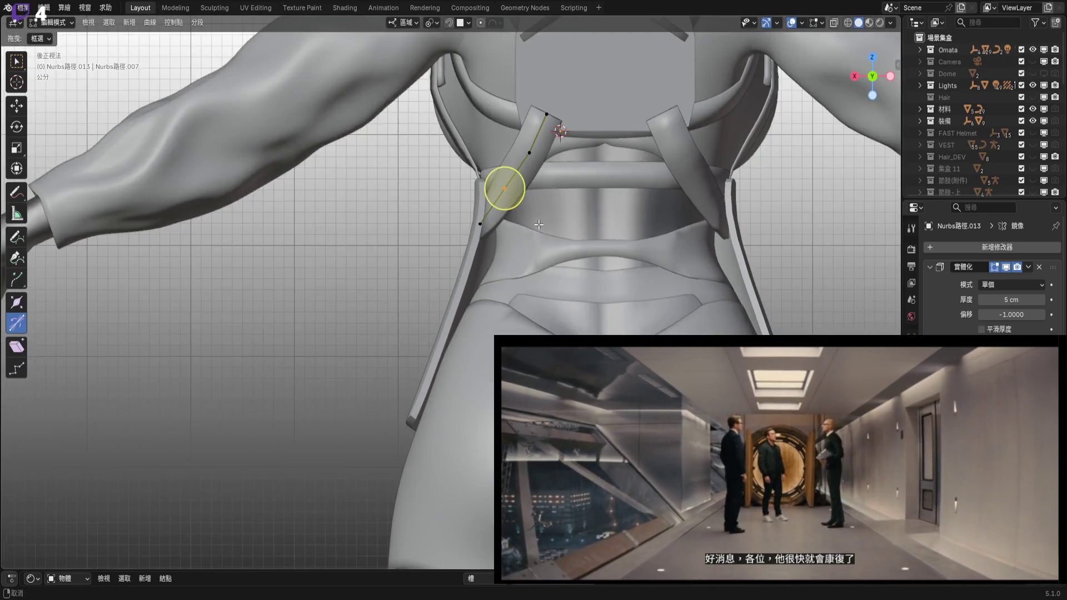
pyautogui.moveTo(538, 224)
pyautogui.mouseDown(button='middle')
pyautogui.moveTo(558, 261)
pyautogui.moveTo(545, 283)
pyautogui.mouseUp(button='middle')
pyautogui.scroll(6, 561, 270)
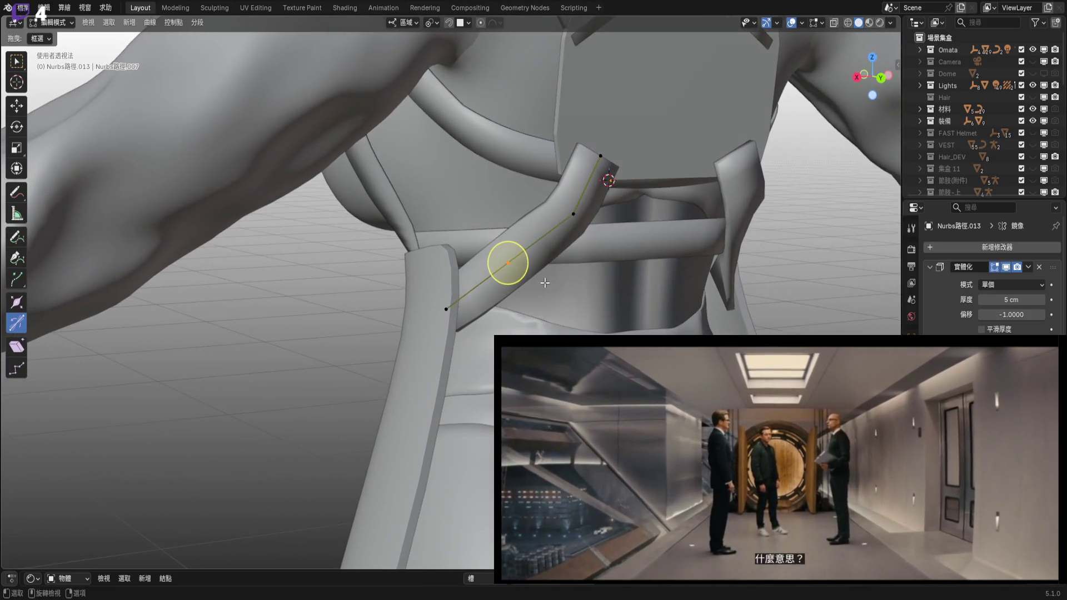
pyautogui.moveTo(575, 242)
pyautogui.mouseDown(button='middle')
pyautogui.moveTo(596, 305)
pyautogui.moveTo(593, 292)
pyautogui.mouseUp(button='middle')
# Select the strap's end point and scale it to 0.780.
pyautogui.click(579, 283)
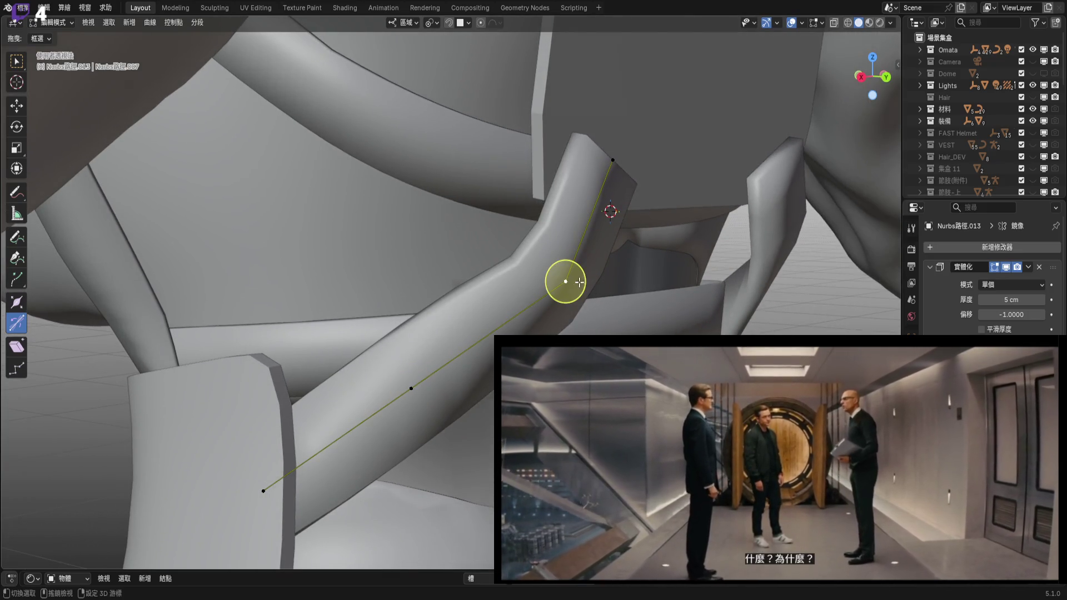
pyautogui.moveTo(618, 198); pyautogui.dragTo(592, 222, button='middle')
pyautogui.press('s')
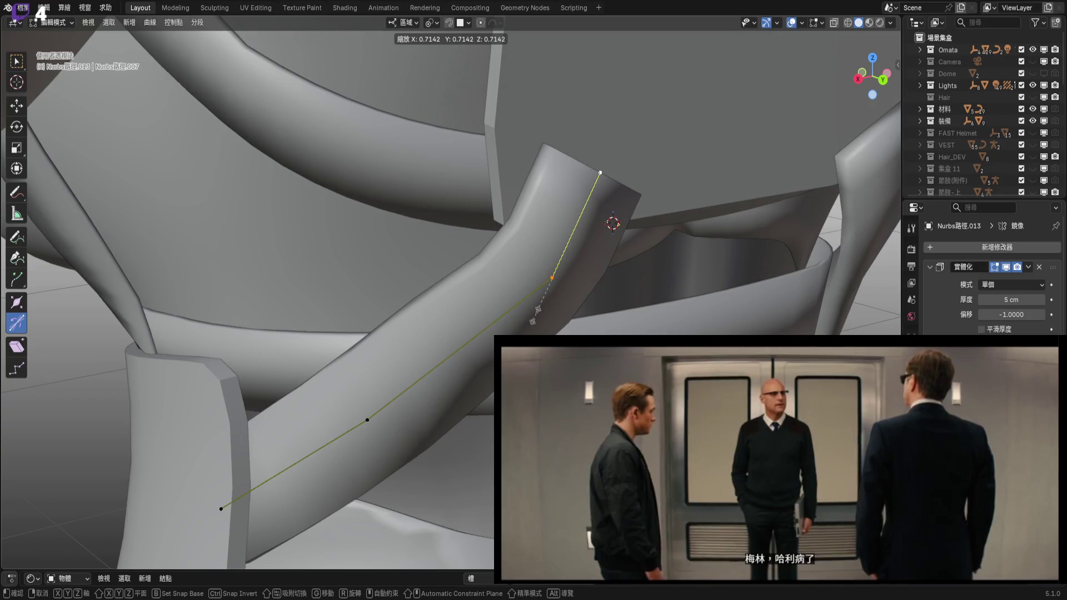
pyautogui.click(530, 321)
pyautogui.moveTo(529, 324)
pyautogui.mouseDown(button='middle')
pyautogui.moveTo(503, 283)
pyautogui.moveTo(599, 255)
pyautogui.moveTo(726, 250)
pyautogui.moveTo(395, 226)
pyautogui.moveTo(357, 235)
pyautogui.moveTo(376, 270)
pyautogui.moveTo(374, 315)
pyautogui.moveTo(427, 326)
pyautogui.mouseUp(button='middle')
# Twist the strap end slightly and nudge it about -0.109 cm along Y.
pyautogui.moveTo(558, 291)
pyautogui.mouseDown(button='middle')
pyautogui.moveTo(517, 311)
pyautogui.moveTo(542, 332)
pyautogui.mouseUp(button='middle')
pyautogui.moveTo(543, 317); pyautogui.dragTo(544, 317)
pyautogui.moveTo(544, 317)
pyautogui.mouseDown(button='middle')
pyautogui.moveTo(532, 326)
pyautogui.moveTo(714, 250)
pyautogui.moveTo(646, 279)
pyautogui.mouseUp(button='middle')
pyautogui.press('g')
pyautogui.click(531, 326)
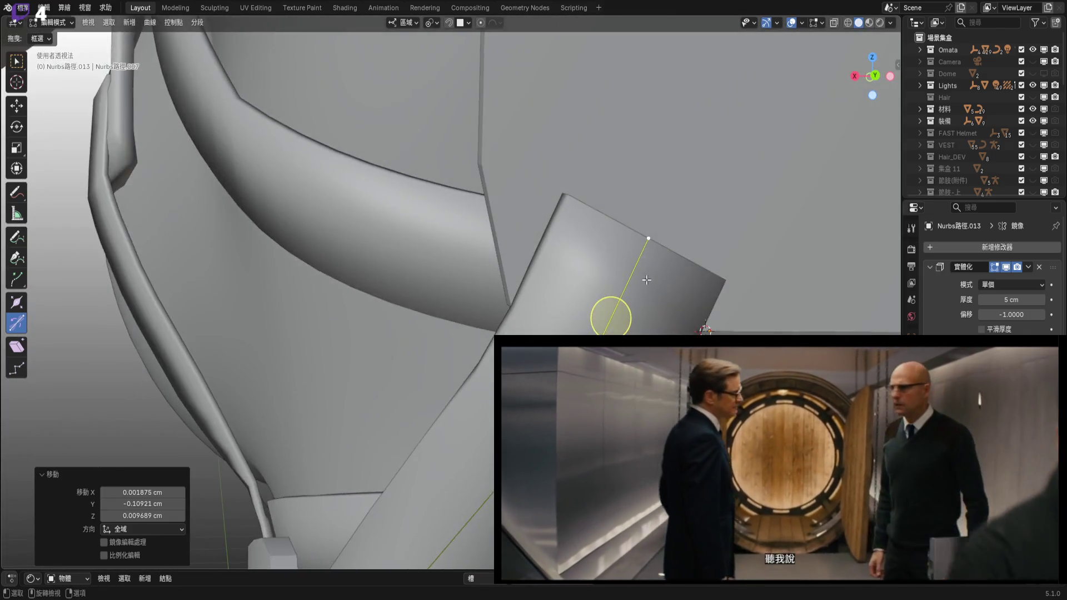
# Select the strap curve's end point and Subdivide its segment to insert a midpoint.
pyautogui.scroll(-3, 636, 239)
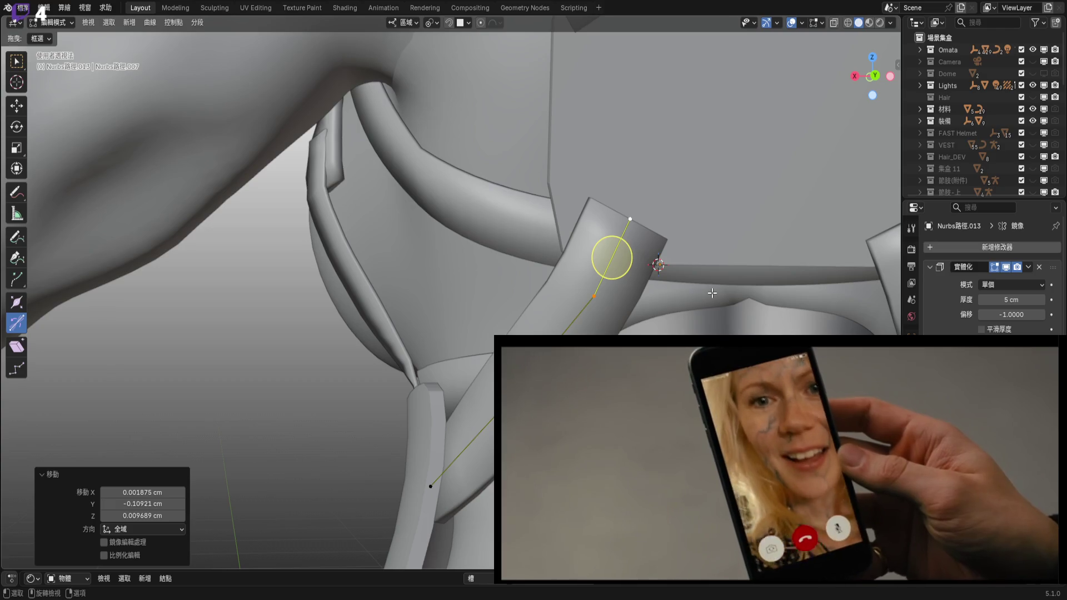
pyautogui.scroll(-3, 711, 293)
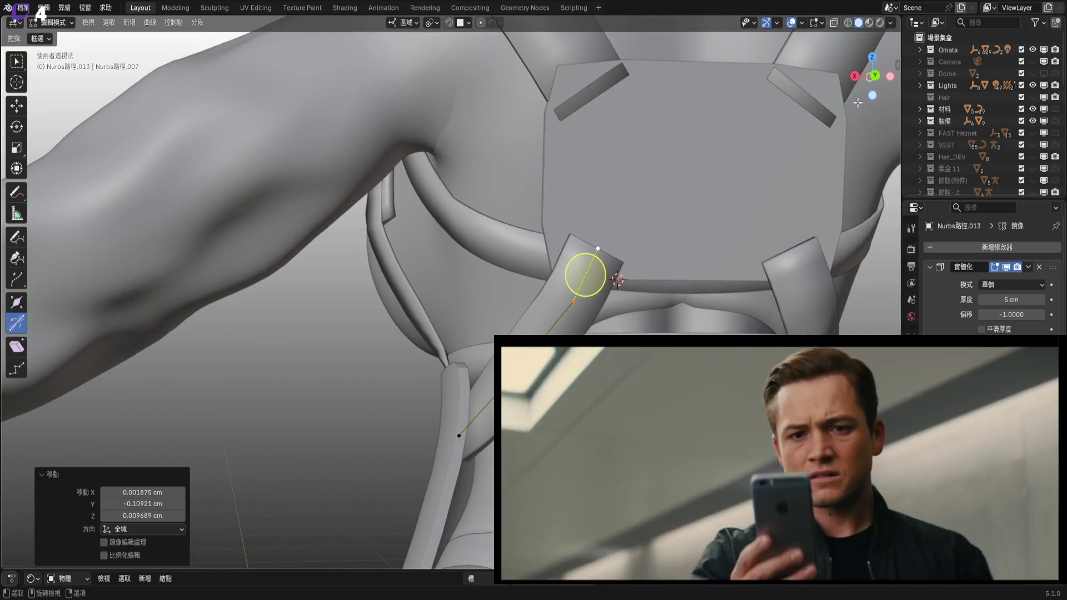
pyautogui.click(870, 82)
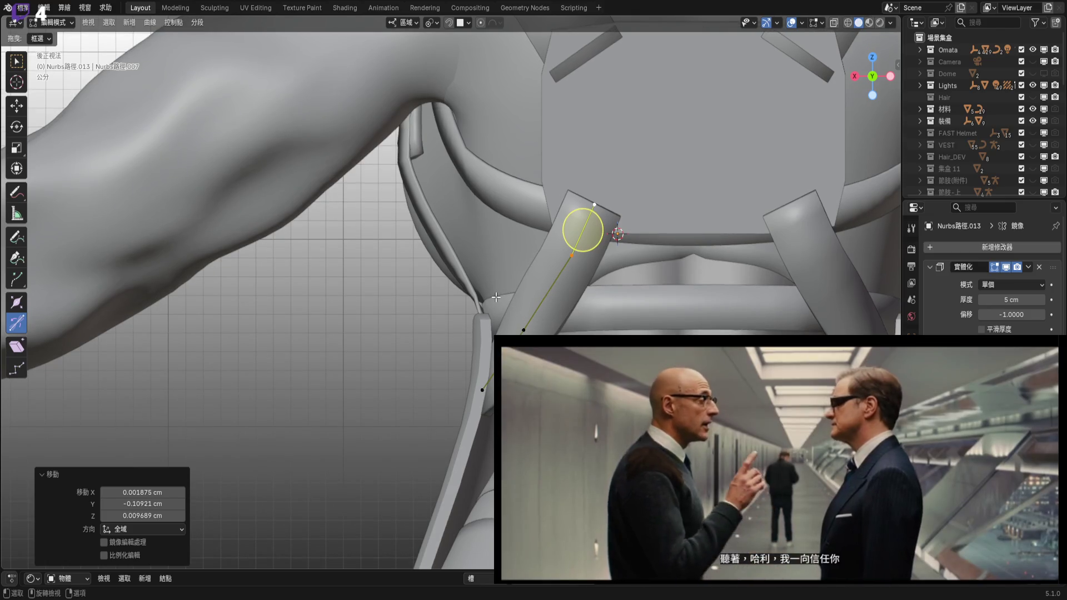
pyautogui.moveTo(582, 229)
pyautogui.mouseDown(button='middle')
pyautogui.moveTo(507, 317)
pyautogui.moveTo(470, 305)
pyautogui.moveTo(473, 330)
pyautogui.moveTo(578, 331)
pyautogui.mouseUp(button='middle')
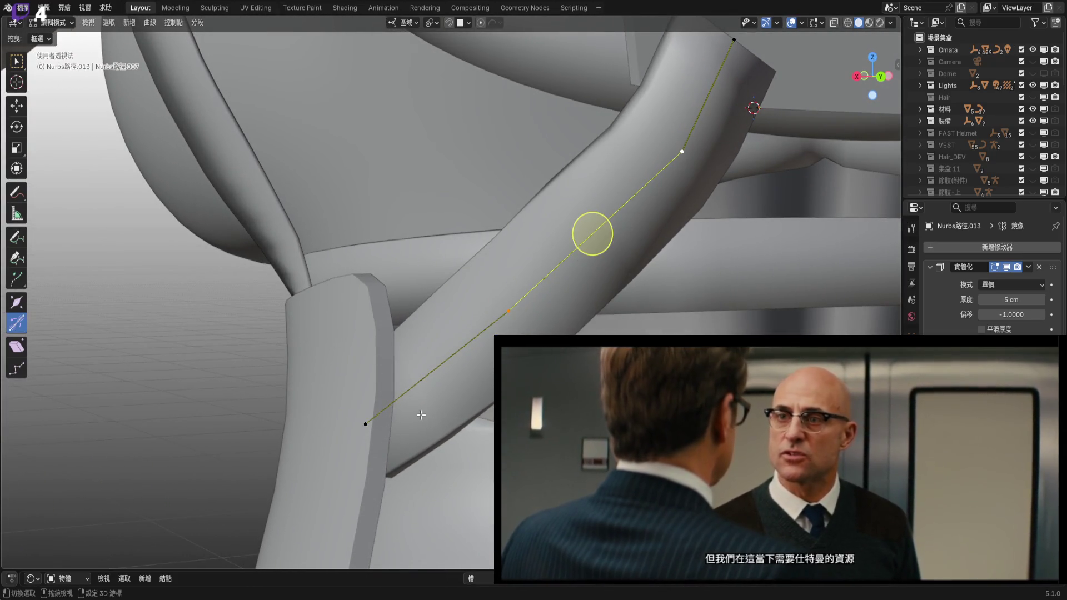
pyautogui.keyDown('shift'); pyautogui.click(365, 424); pyautogui.keyUp('shift')
pyautogui.moveTo(365, 424)
pyautogui.mouseDown(button='middle')
pyautogui.moveTo(674, 292)
pyautogui.moveTo(638, 283)
pyautogui.moveTo(583, 299)
pyautogui.moveTo(595, 305)
pyautogui.moveTo(552, 333)
pyautogui.moveTo(616, 314)
pyautogui.moveTo(672, 268)
pyautogui.mouseUp(button='middle')
pyautogui.rightClick(673, 292)
pyautogui.click(675, 272)
pyautogui.click(595, 305)
pyautogui.moveTo(617, 305)
pyautogui.mouseDown(button='middle')
pyautogui.moveTo(478, 408)
pyautogui.moveTo(491, 405)
pyautogui.moveTo(467, 389)
pyautogui.moveTo(477, 393)
pyautogui.moveTo(443, 448)
pyautogui.moveTo(443, 472)
pyautogui.moveTo(486, 412)
pyautogui.moveTo(434, 381)
pyautogui.moveTo(374, 452)
pyautogui.moveTo(408, 534)
pyautogui.moveTo(448, 349)
pyautogui.moveTo(536, 167)
pyautogui.moveTo(533, 261)
pyautogui.moveTo(457, 469)
pyautogui.moveTo(367, 436)
pyautogui.moveTo(474, 381)
pyautogui.moveTo(449, 394)
pyautogui.mouseUp(button='middle')
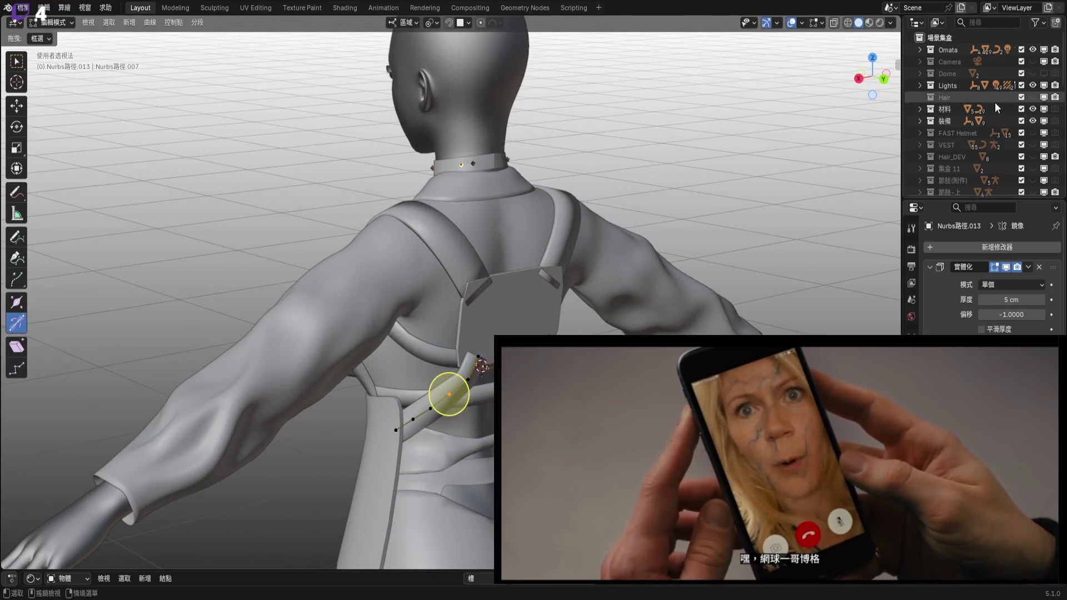
# Leave Edit Mode and turn off the clothing's Mirror modifier in the viewport.
pyautogui.click(1031, 50)
pyautogui.moveTo(589, 311); pyautogui.dragTo(561, 258, button='middle')
pyautogui.scroll(-5, 561, 257)
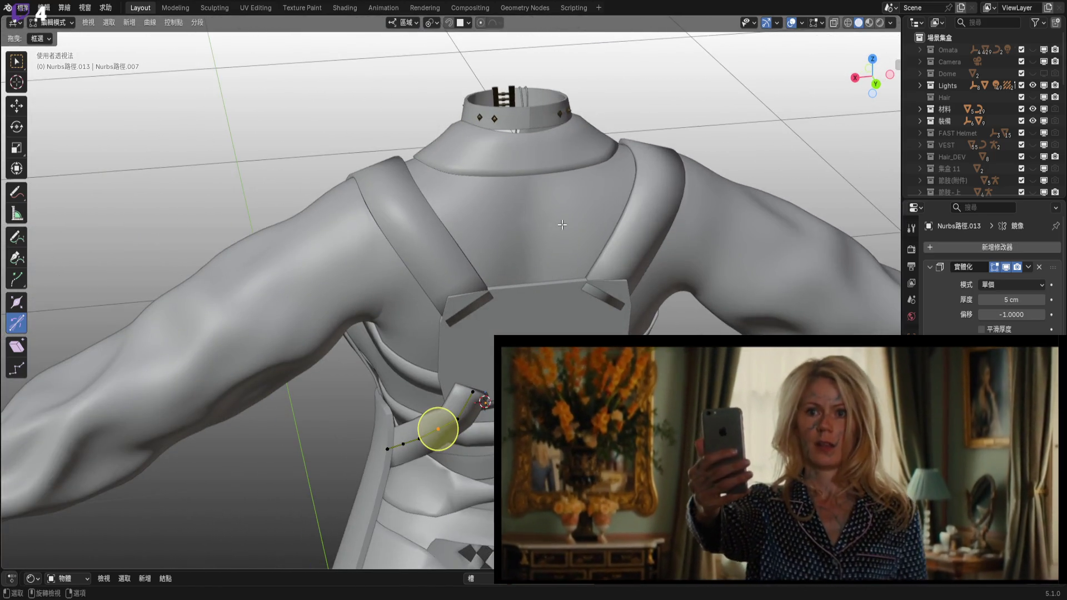
pyautogui.press('Tab')
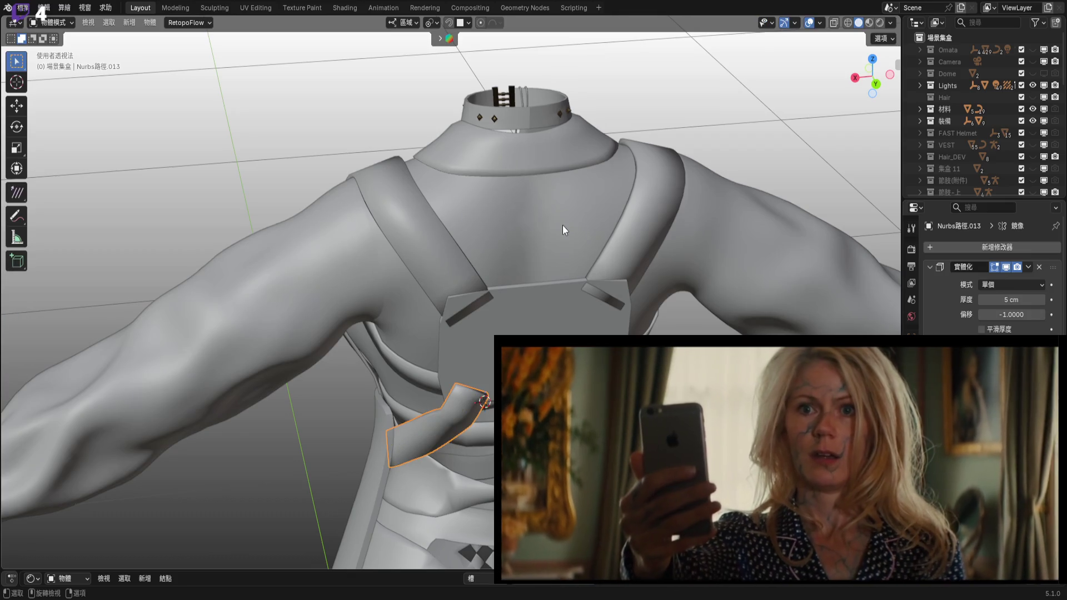
pyautogui.click(563, 224)
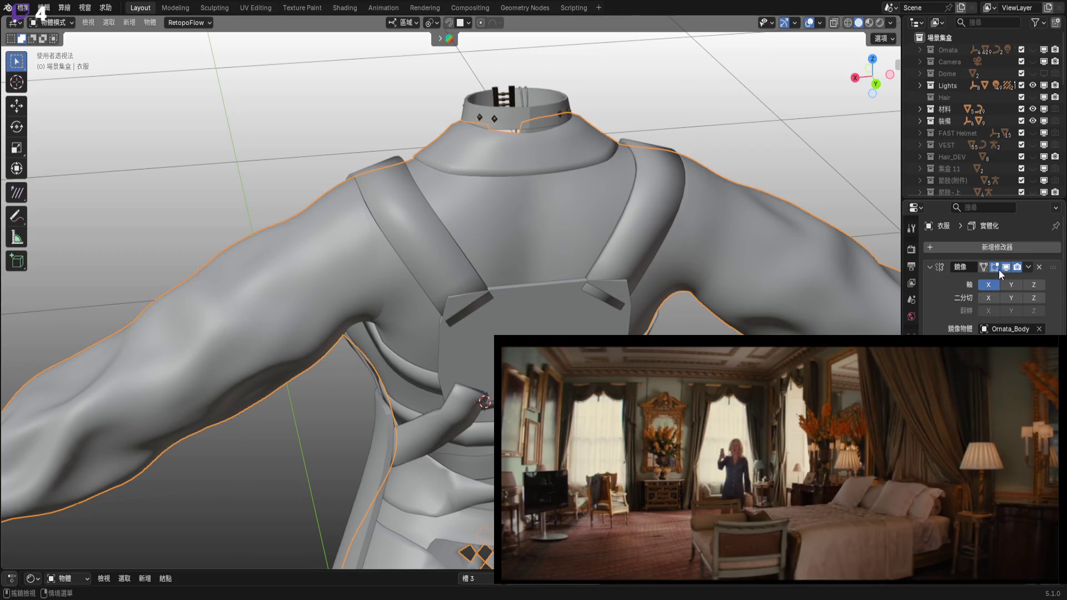
pyautogui.click(1006, 267)
# Select the back plate 平面.001 and frame its edge in Left Orthographic view.
pyautogui.moveTo(556, 325)
pyautogui.keyDown('shift'); pyautogui.mouseDown(button='middle')
pyautogui.moveTo(569, 307)
pyautogui.moveTo(542, 315)
pyautogui.mouseUp(button='middle'); pyautogui.keyUp('shift')
pyautogui.click(605, 314)
pyautogui.click(887, 83)
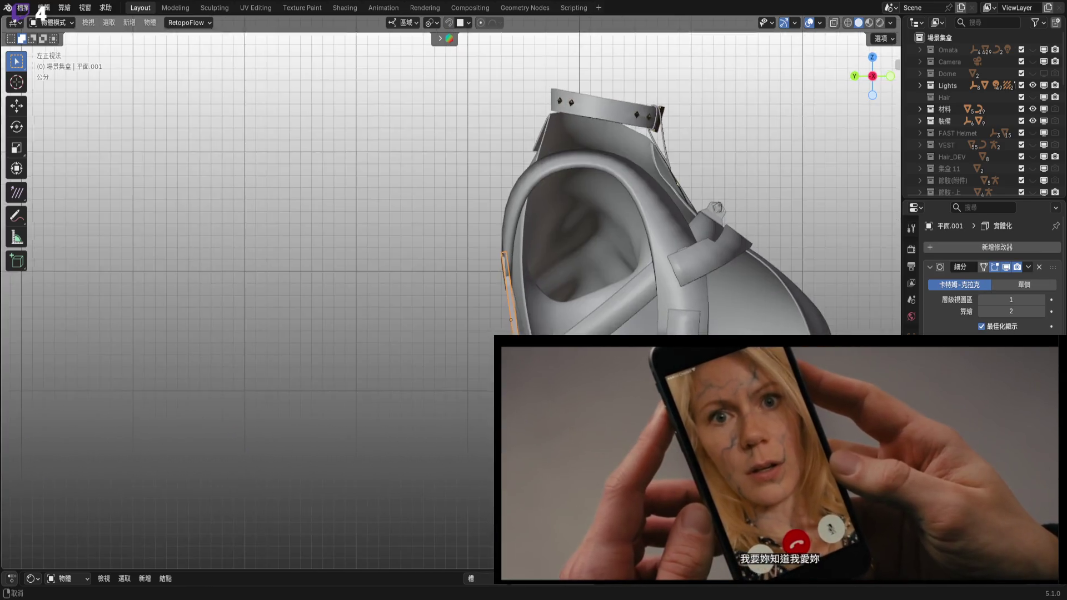
pyautogui.scroll(8, 558, 314)
pyautogui.scroll(4, 509, 314)
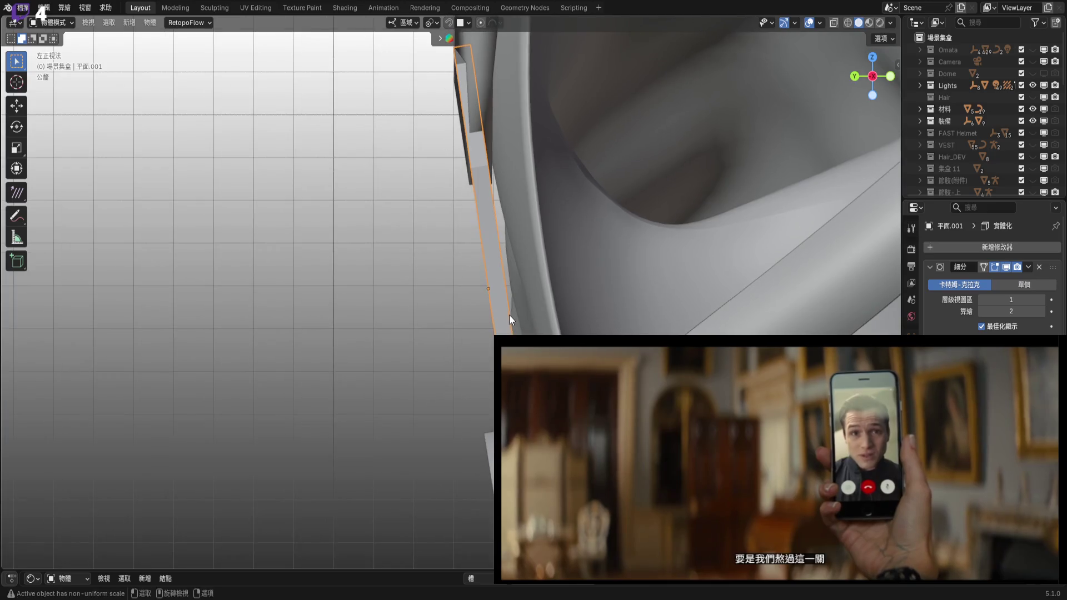
pyautogui.keyDown('shift'); pyautogui.moveTo(509, 314); pyautogui.dragTo(569, 324, button='middle'); pyautogui.keyUp('shift')
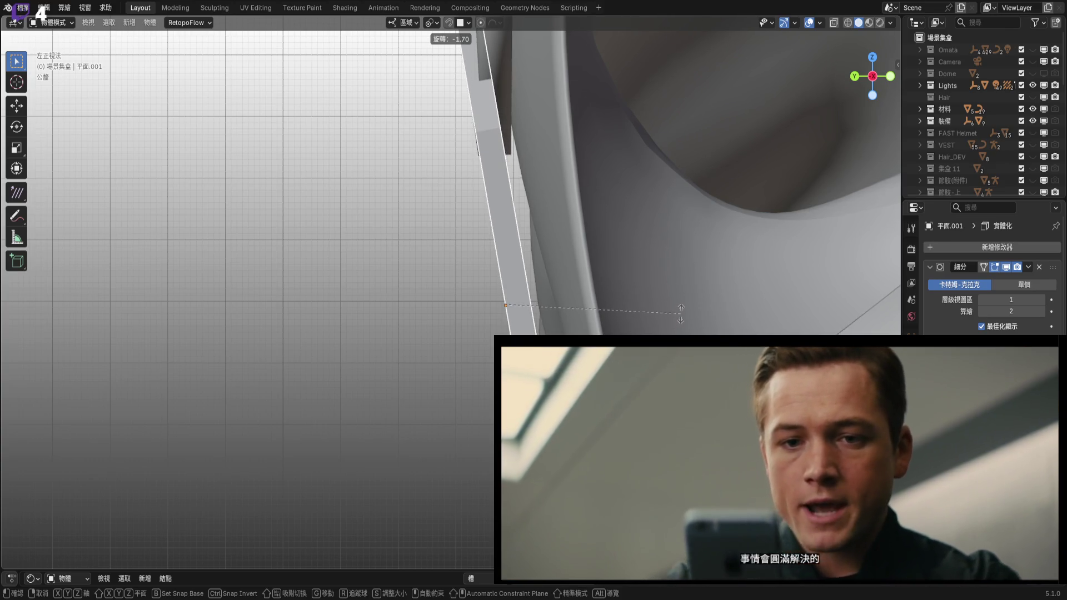
# Apply the -1.7° tilt to 平面.001, then shift it -0.394 cm in Y and 0.151 cm in Z.
pyautogui.click(681, 314)
pyautogui.scroll(2, 556, 317)
pyautogui.press('g')
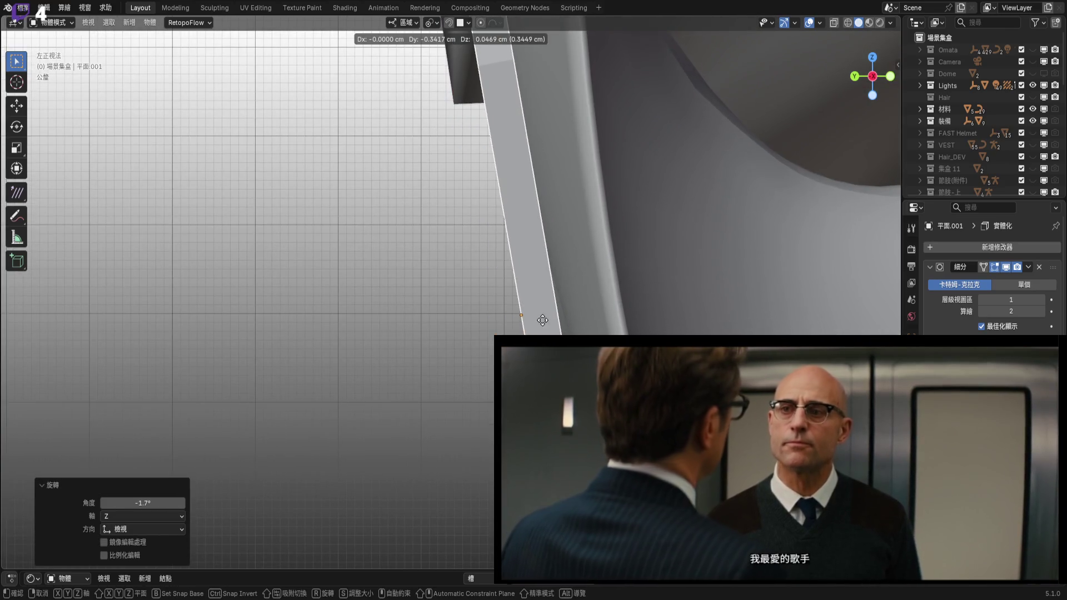
pyautogui.rightClick(545, 319)
pyautogui.scroll(2, 545, 319)
pyautogui.click(833, 23)
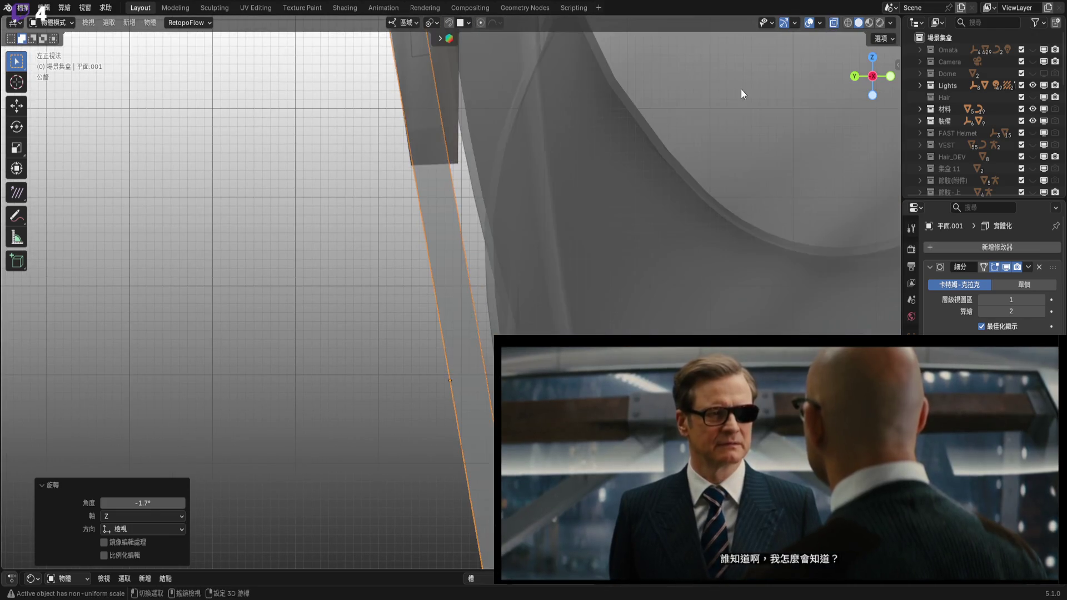
pyautogui.scroll(-2, 547, 285)
pyautogui.scroll(-3, 545, 289)
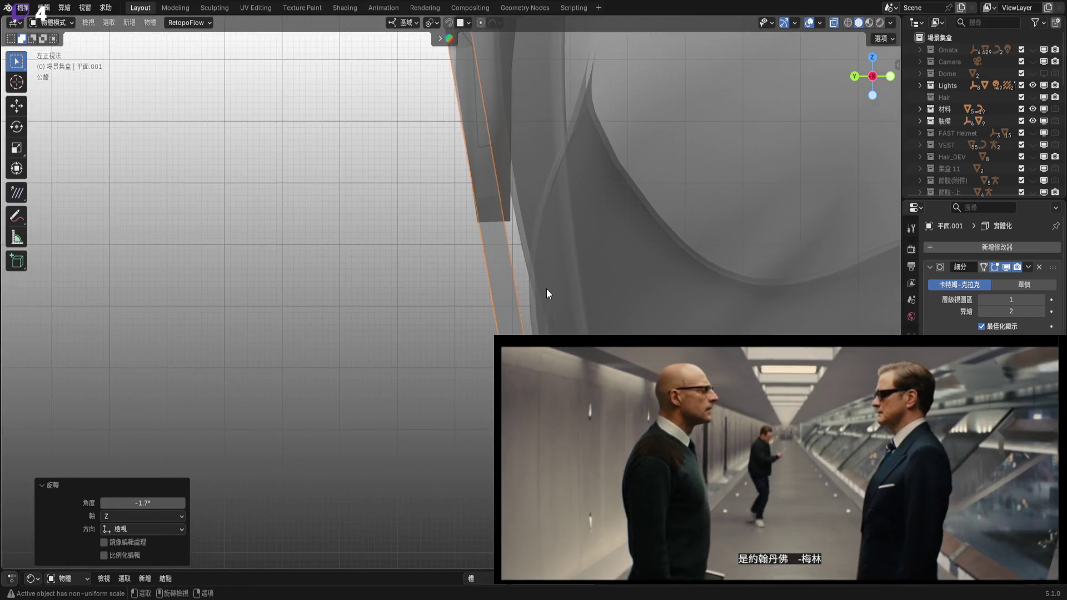
pyautogui.press('g')
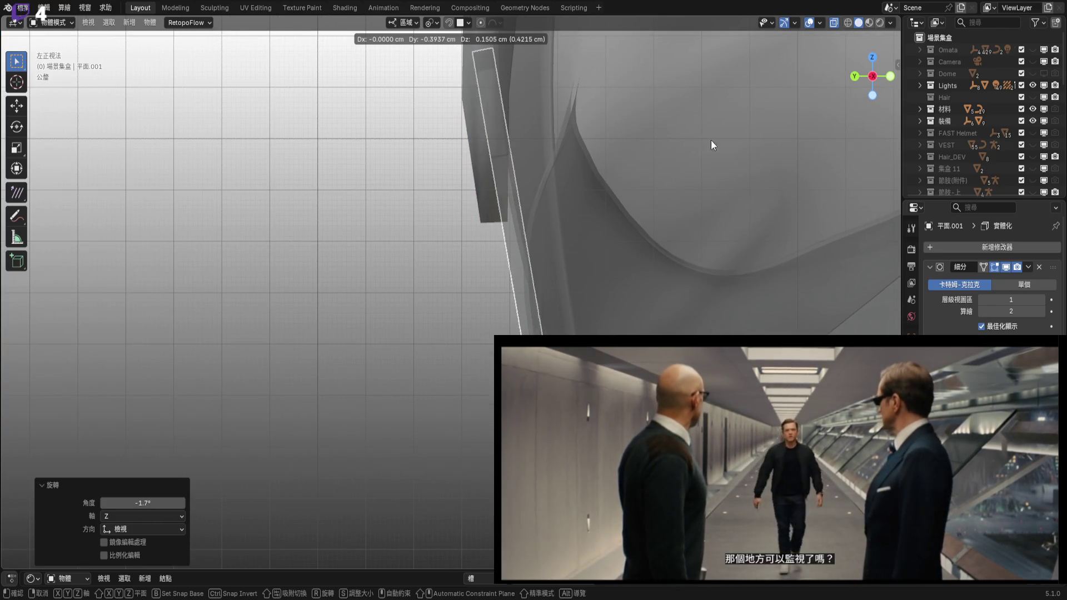
pyautogui.click(834, 23)
pyautogui.scroll(3, 561, 189)
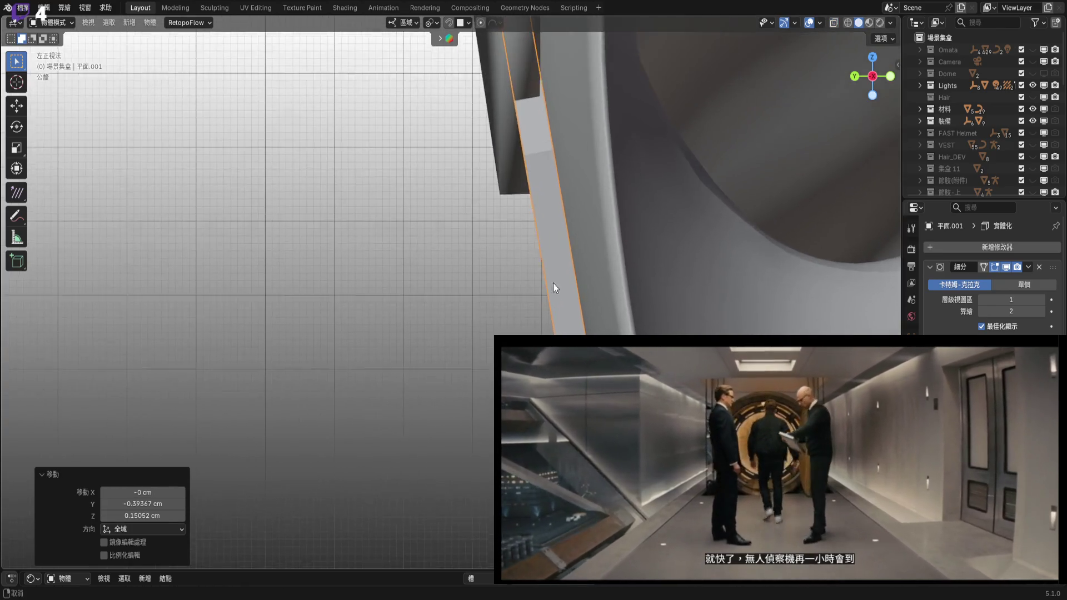
pyautogui.moveTo(556, 185)
pyautogui.keyDown('alt'); pyautogui.mouseDown(button='middle')
pyautogui.moveTo(547, 211)
pyautogui.moveTo(527, 225)
pyautogui.moveTo(711, 196)
pyautogui.moveTo(602, 218)
pyautogui.moveTo(618, 241)
pyautogui.moveTo(619, 275)
pyautogui.moveTo(475, 249)
pyautogui.moveTo(717, 247)
pyautogui.moveTo(660, 315)
pyautogui.moveTo(528, 279)
pyautogui.moveTo(628, 245)
pyautogui.moveTo(584, 267)
pyautogui.moveTo(517, 259)
pyautogui.mouseUp(button='middle'); pyautogui.keyUp('alt')
# In Edit Mode, select the back plate's left edge and view it from the top with X-ray on.
pyautogui.press('Tab')
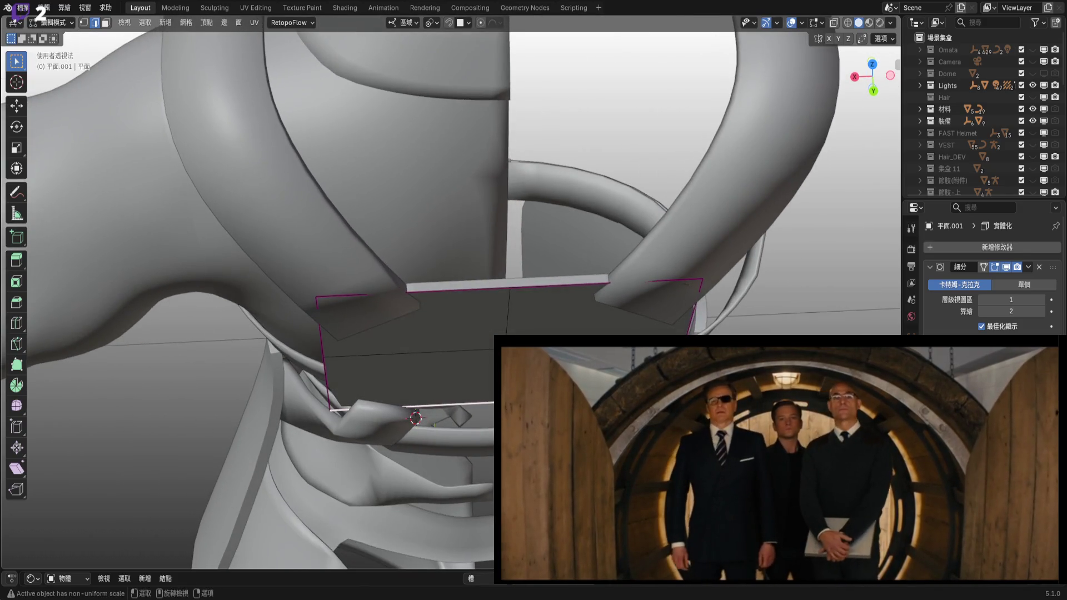
pyautogui.click(323, 355)
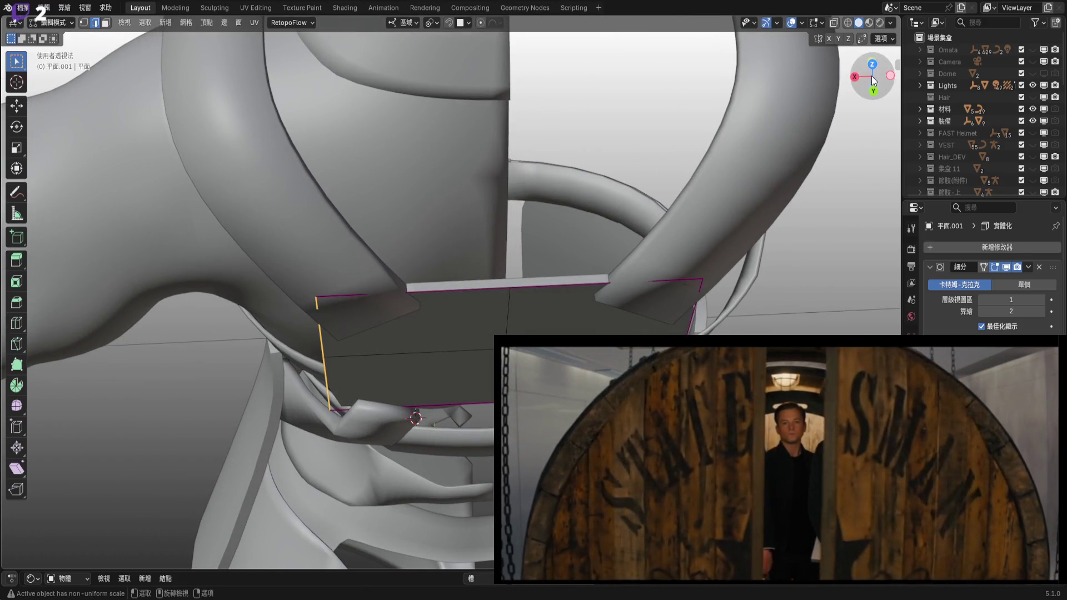
pyautogui.moveTo(875, 78); pyautogui.dragTo(889, 89)
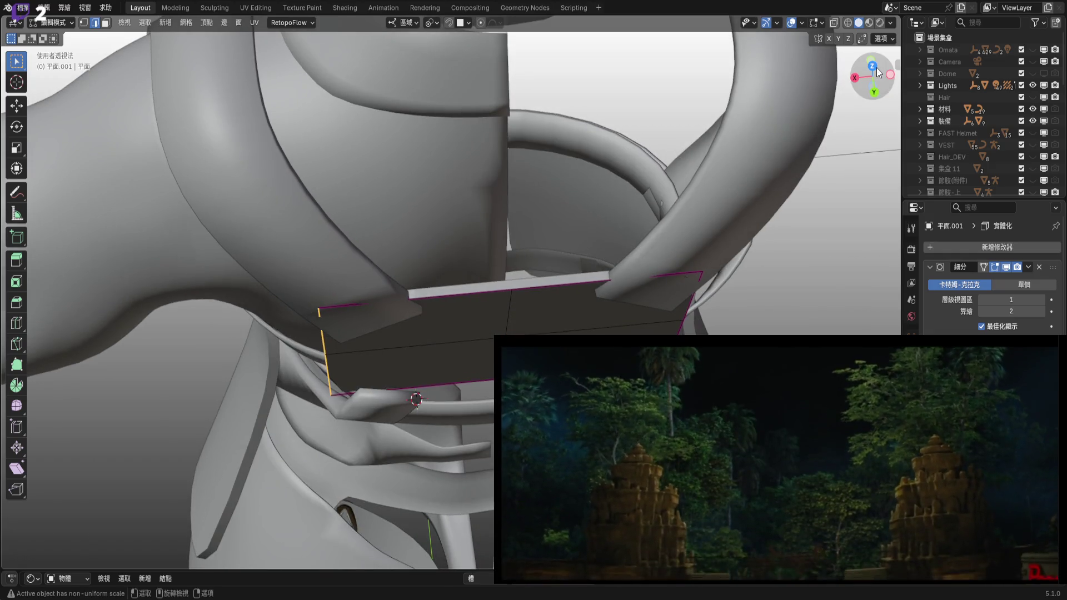
pyautogui.click(873, 67)
pyautogui.keyDown('shift'); pyautogui.moveTo(436, 329); pyautogui.dragTo(517, 316, button='middle'); pyautogui.keyUp('shift')
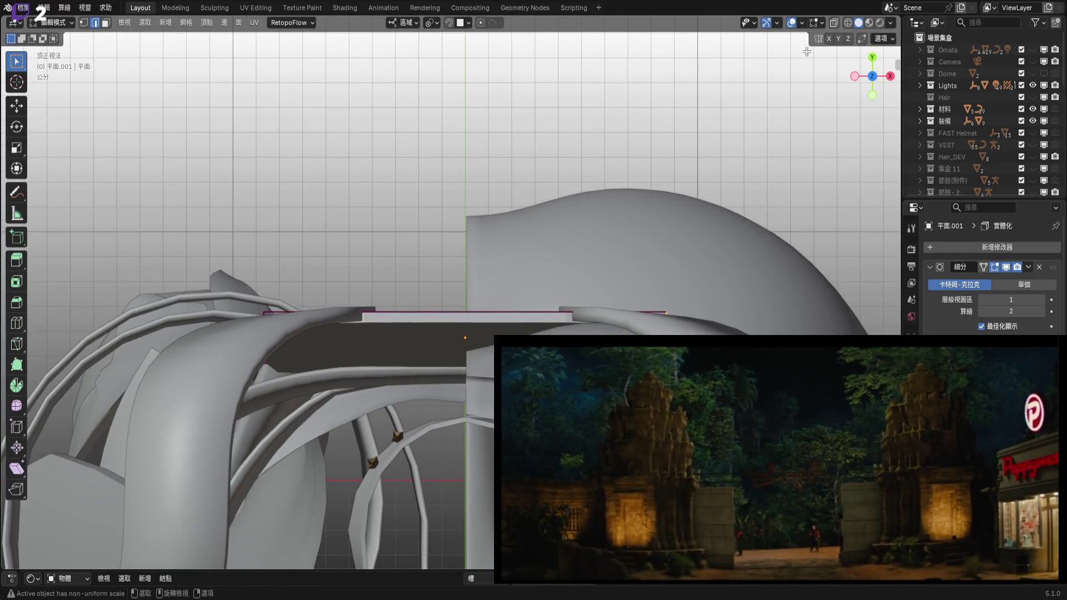
pyautogui.click(835, 26)
pyautogui.scroll(2, 582, 308)
pyautogui.moveTo(595, 307)
pyautogui.mouseDown(button='middle')
pyautogui.moveTo(476, 238)
pyautogui.moveTo(491, 226)
pyautogui.moveTo(441, 292)
pyautogui.moveTo(462, 321)
pyautogui.moveTo(476, 433)
pyautogui.moveTo(488, 400)
pyautogui.moveTo(568, 329)
pyautogui.moveTo(518, 313)
pyautogui.mouseUp(button='middle')
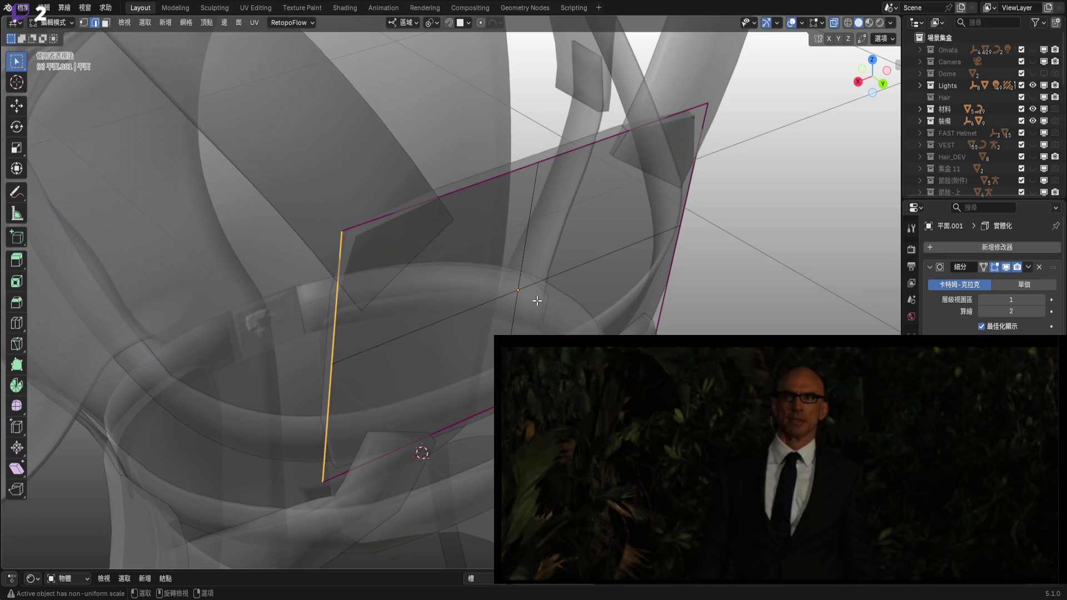
# Move the selected edge vertices into place in top view so the plate fits between the straps.
pyautogui.moveTo(536, 301)
pyautogui.mouseDown(button='middle')
pyautogui.moveTo(611, 233)
pyautogui.moveTo(816, 103)
pyautogui.mouseUp(button='middle')
pyautogui.press('KP_7')
pyautogui.press('g')
pyautogui.scroll(5, 642, 334)
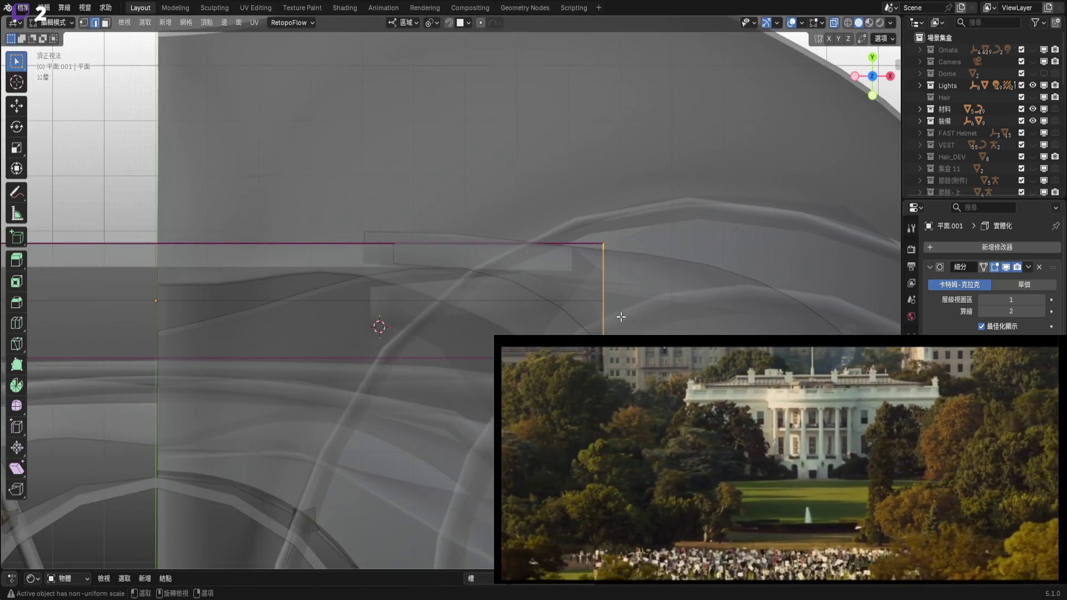
pyautogui.click(642, 334)
pyautogui.moveTo(152, 291)
pyautogui.keyDown('shift'); pyautogui.mouseDown(button='middle')
pyautogui.moveTo(451, 343)
pyautogui.moveTo(461, 389)
pyautogui.mouseUp(button='middle'); pyautogui.keyUp('shift')
pyautogui.press('Escape')
pyautogui.keyDown('shift'); pyautogui.moveTo(461, 389); pyautogui.dragTo(469, 440, button='middle'); pyautogui.keyUp('shift')
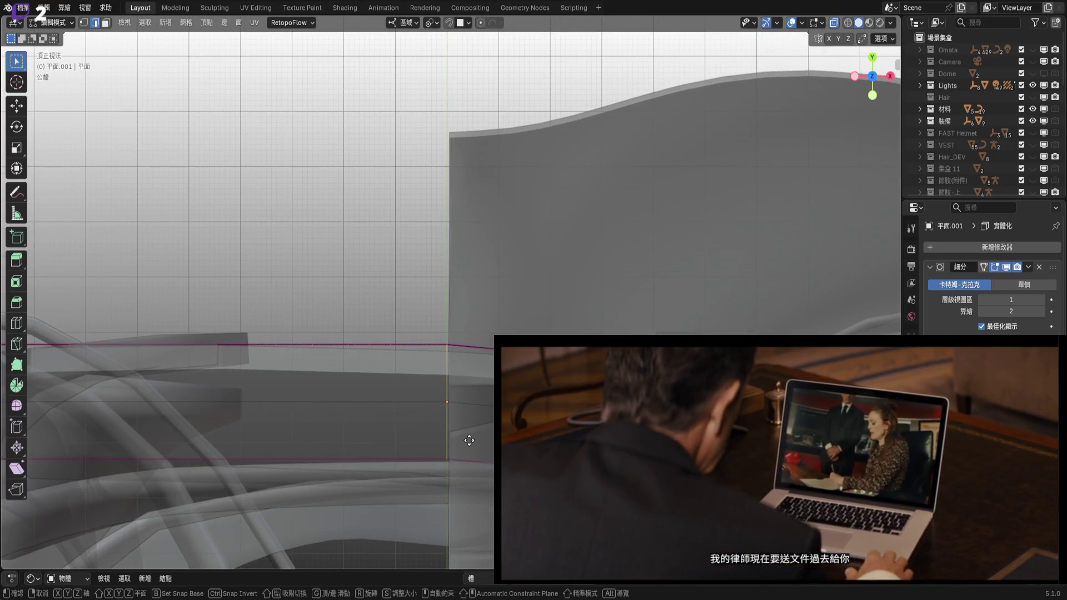
pyautogui.click(469, 434)
pyautogui.moveTo(445, 388)
pyautogui.mouseDown(button='middle')
pyautogui.moveTo(357, 368)
pyautogui.moveTo(472, 389)
pyautogui.moveTo(473, 479)
pyautogui.moveTo(575, 311)
pyautogui.mouseUp(button='middle')
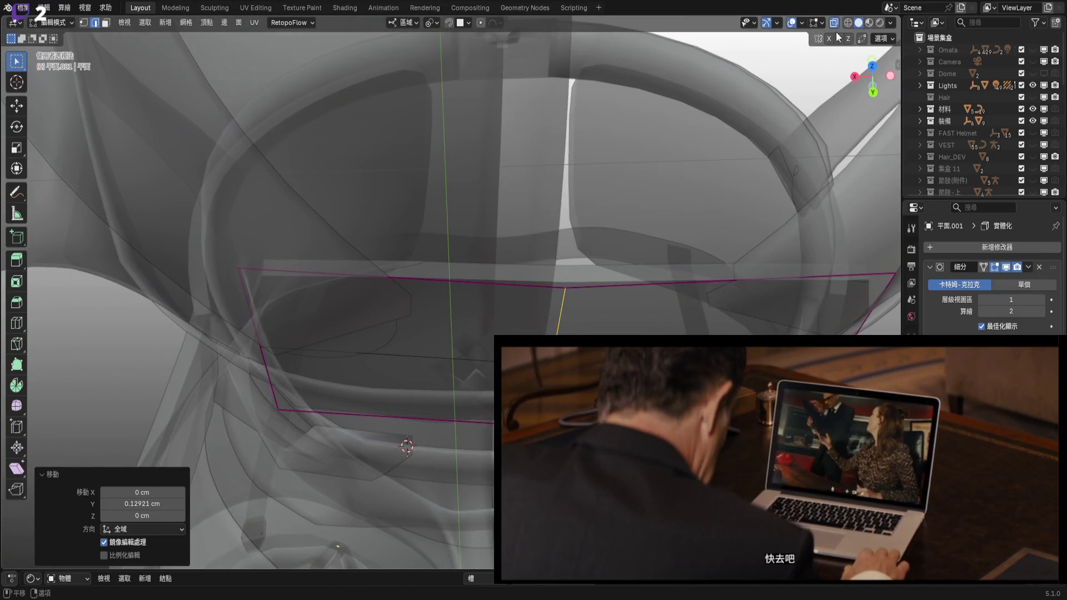
# Select a neighbouring plate edge with X-ray off and check the fit from the right and left sides.
pyautogui.click(606, 285)
pyautogui.click(834, 24)
pyautogui.keyDown('shift'); pyautogui.moveTo(603, 245); pyautogui.dragTo(579, 298, button='middle'); pyautogui.keyUp('shift')
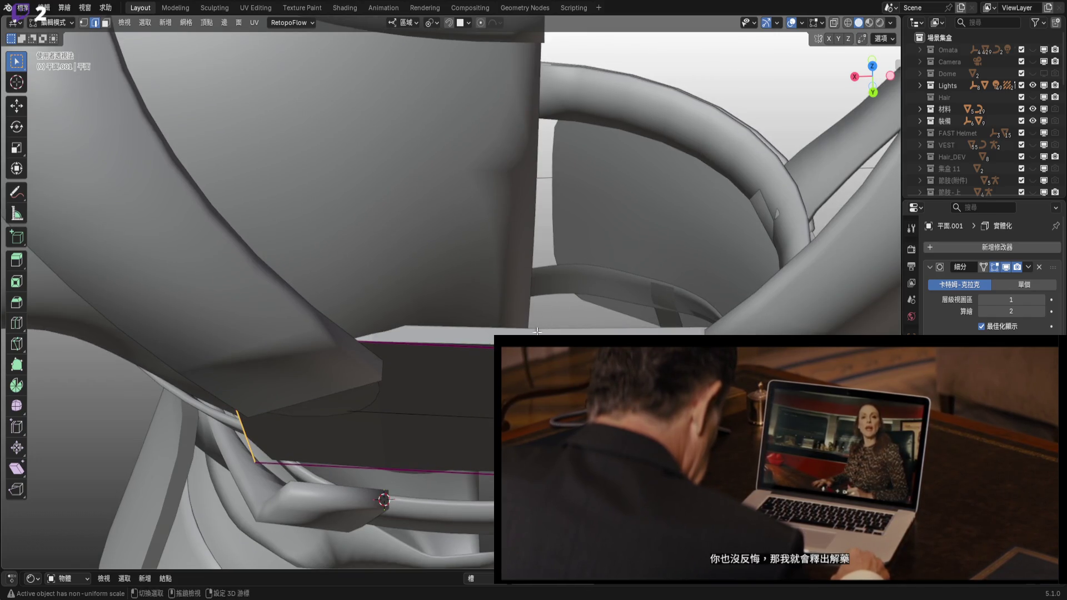
pyautogui.keyDown('shift'); pyautogui.moveTo(537, 332); pyautogui.dragTo(570, 269, button='middle'); pyautogui.keyUp('shift')
pyautogui.click(854, 81)
pyautogui.keyDown('shift'); pyautogui.moveTo(639, 233); pyautogui.dragTo(556, 277, button='middle'); pyautogui.keyUp('shift')
pyautogui.scroll(3, 551, 277)
pyautogui.scroll(-3, 551, 277)
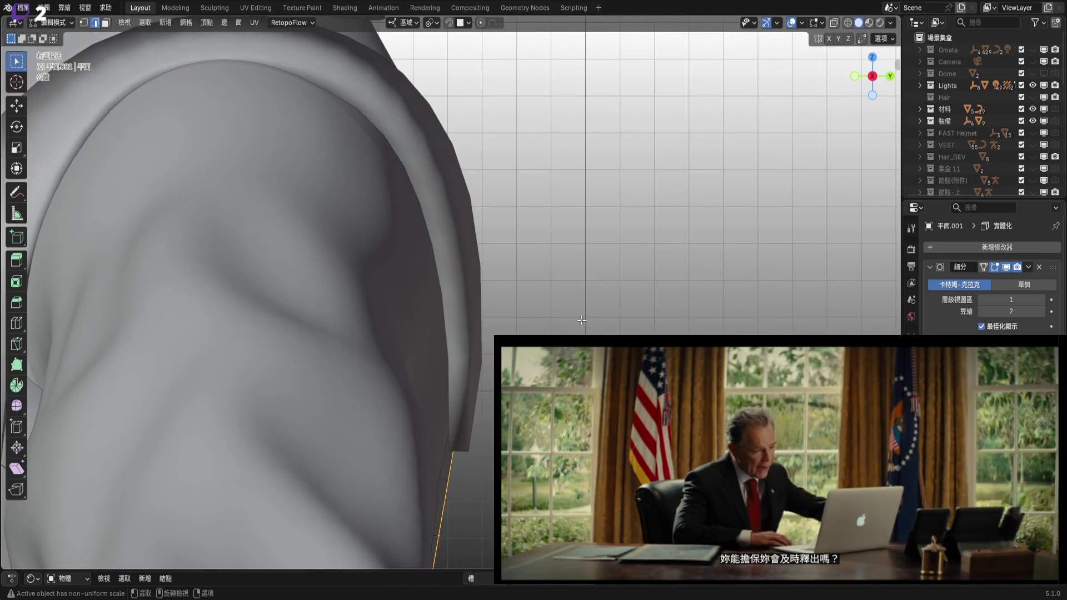
pyautogui.press('ctrl+KP_3')
pyautogui.scroll(2, 533, 317)
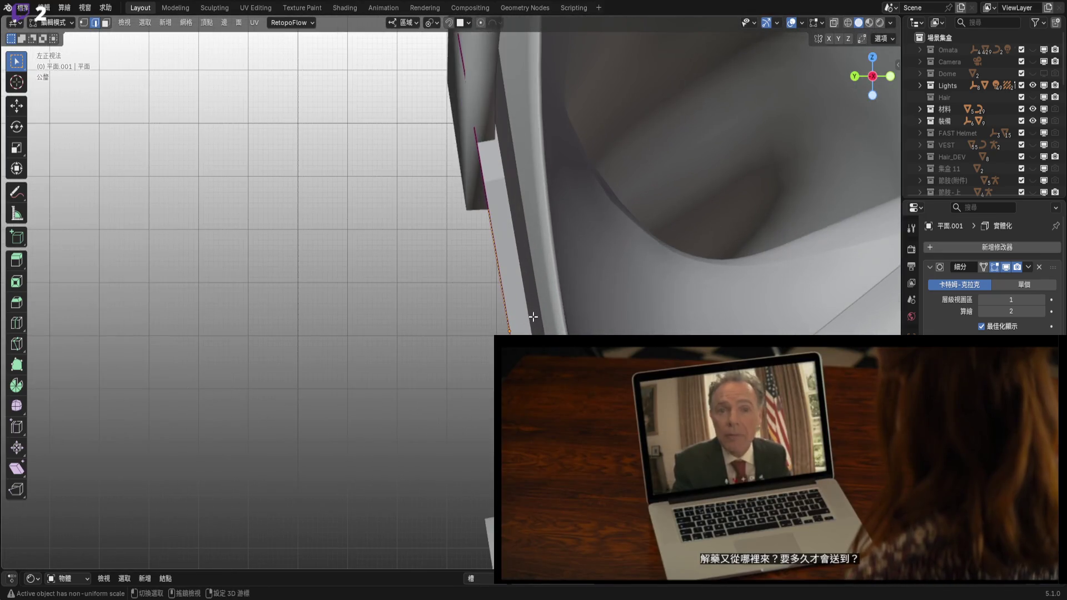
pyautogui.moveTo(536, 321)
pyautogui.mouseDown(button='middle')
pyautogui.moveTo(557, 306)
pyautogui.moveTo(647, 309)
pyautogui.moveTo(614, 285)
pyautogui.moveTo(758, 301)
pyautogui.moveTo(669, 294)
pyautogui.moveTo(678, 299)
pyautogui.moveTo(667, 305)
pyautogui.moveTo(630, 295)
pyautogui.moveTo(605, 317)
pyautogui.moveTo(550, 274)
pyautogui.moveTo(631, 285)
pyautogui.moveTo(509, 275)
pyautogui.moveTo(437, 316)
pyautogui.mouseUp(button='middle')
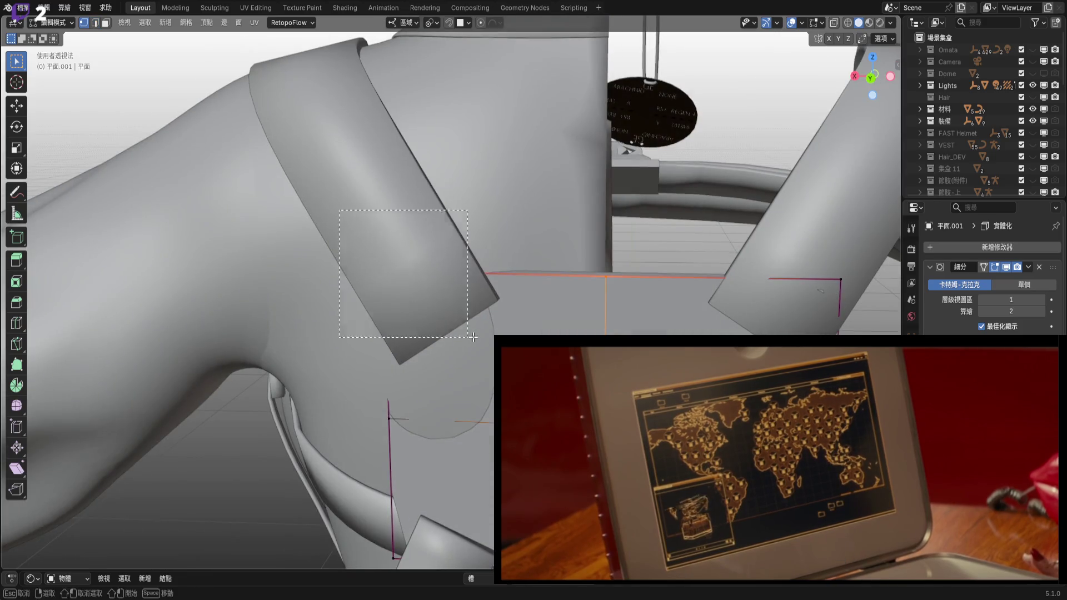
# Box-select the plate vertices around the strap end and shift them in the right side view.
pyautogui.moveTo(339, 210); pyautogui.dragTo(471, 336)
pyautogui.moveTo(471, 336); pyautogui.dragTo(500, 284, button='middle')
pyautogui.moveTo(548, 220)
pyautogui.mouseDown(button='middle')
pyautogui.moveTo(505, 252)
pyautogui.moveTo(600, 243)
pyautogui.mouseUp(button='middle')
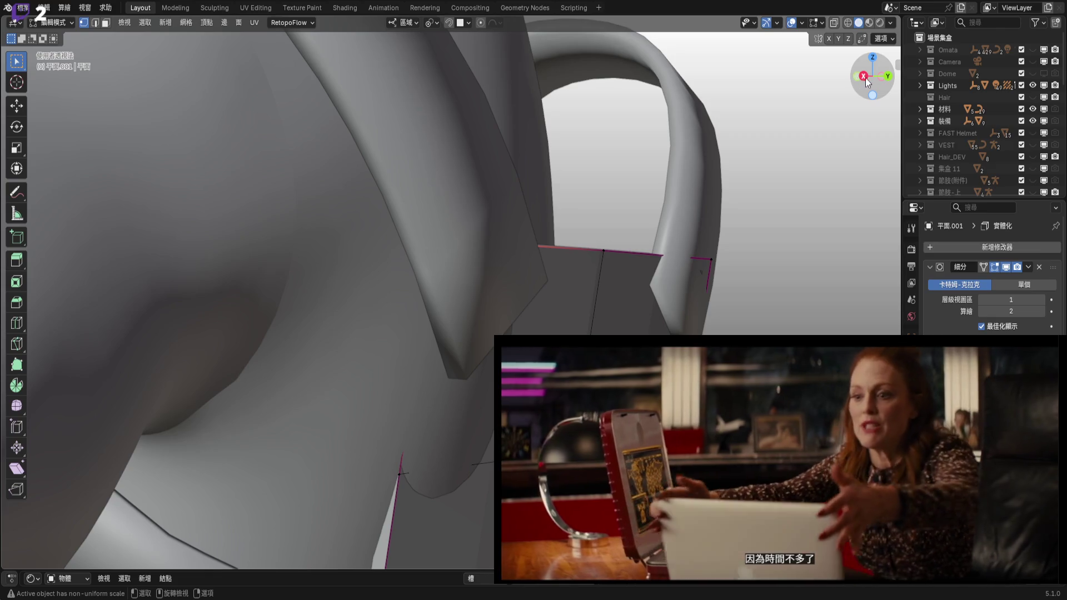
pyautogui.click(864, 77)
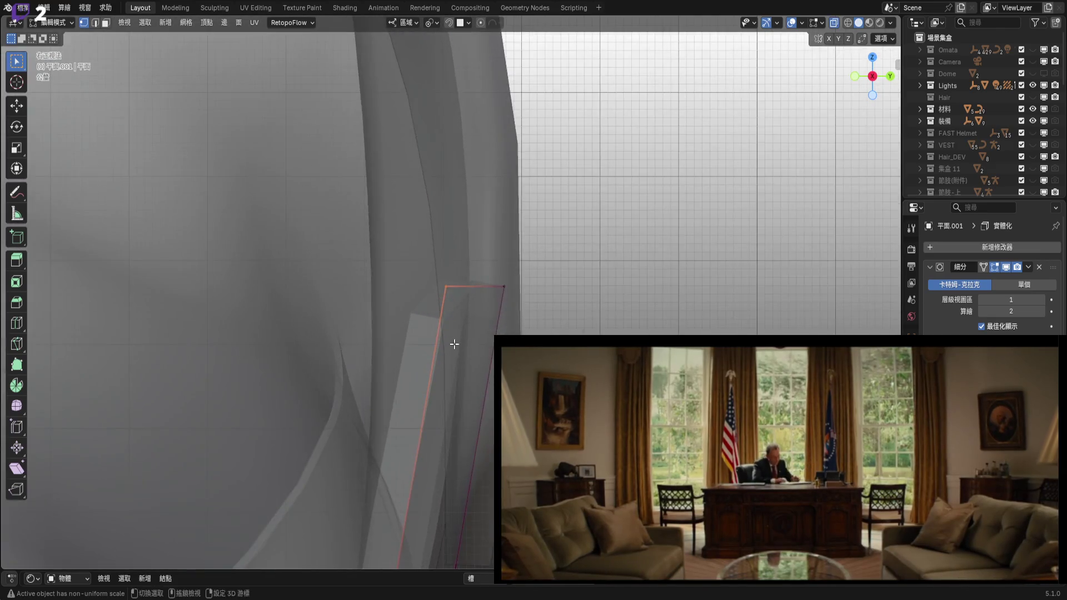
pyautogui.click(505, 316)
pyautogui.moveTo(506, 316)
pyautogui.mouseDown(button='middle')
pyautogui.moveTo(409, 324)
pyautogui.moveTo(378, 344)
pyautogui.moveTo(564, 290)
pyautogui.moveTo(452, 261)
pyautogui.moveTo(467, 259)
pyautogui.moveTo(460, 343)
pyautogui.moveTo(472, 311)
pyautogui.moveTo(502, 295)
pyautogui.mouseUp(button='middle')
pyautogui.scroll(3, 378, 344)
pyautogui.scroll(5, 483, 303)
# Pull the selected edge vertices about 0.71 cm along -Y toward the body, using X-ray.
pyautogui.moveTo(436, 398)
pyautogui.mouseDown(button='middle')
pyautogui.moveTo(406, 339)
pyautogui.moveTo(392, 355)
pyautogui.moveTo(612, 319)
pyautogui.mouseUp(button='middle')
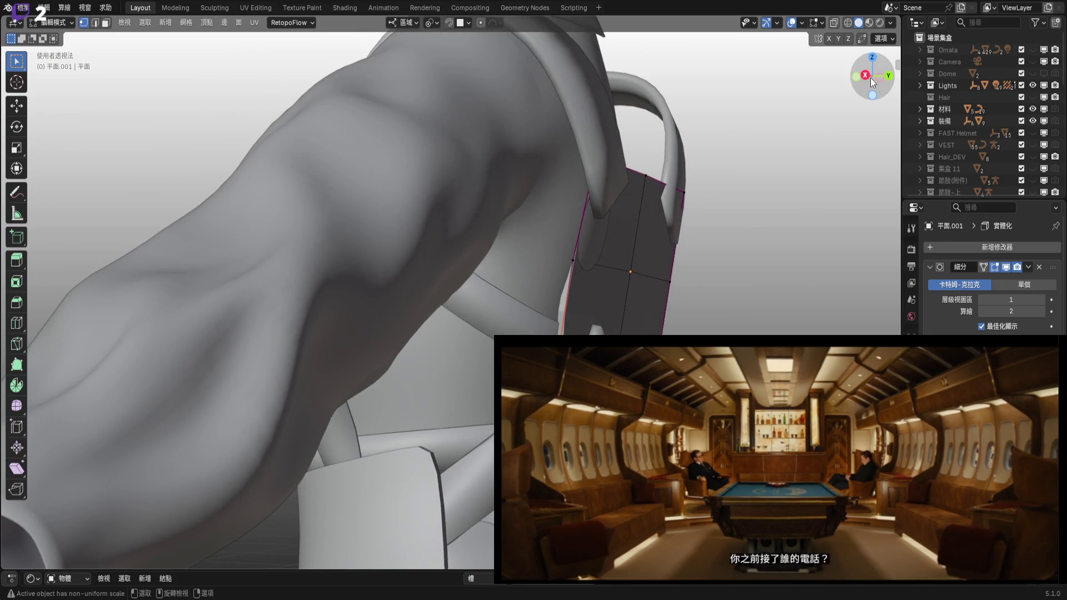
pyautogui.click(865, 75)
pyautogui.click(833, 23)
pyautogui.scroll(8, 450, 300)
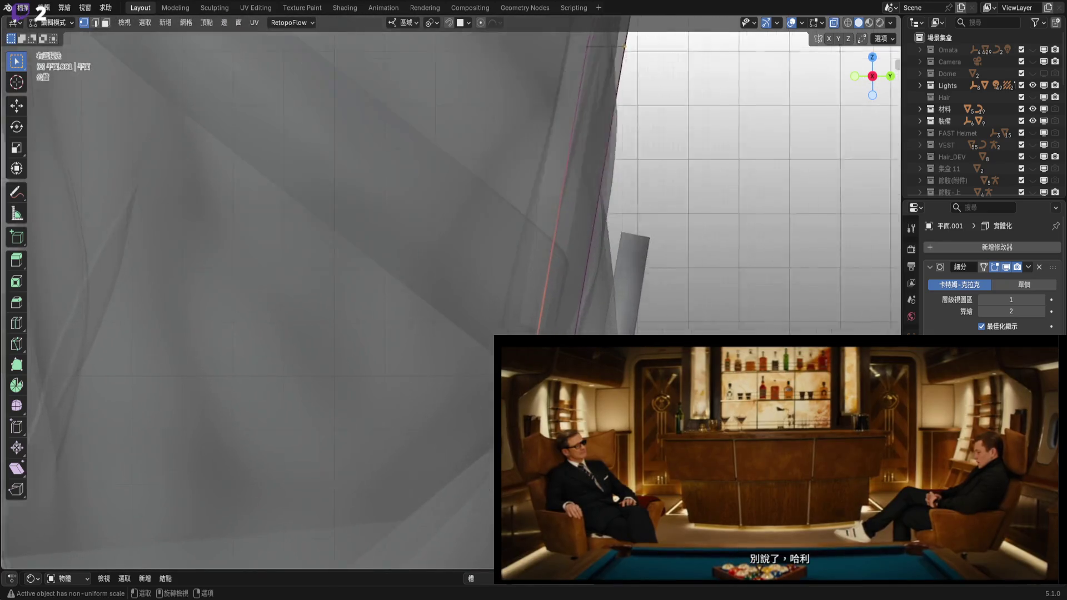
pyautogui.keyDown('shift'); pyautogui.moveTo(450, 300); pyautogui.dragTo(465, 319, button='middle'); pyautogui.keyUp('shift')
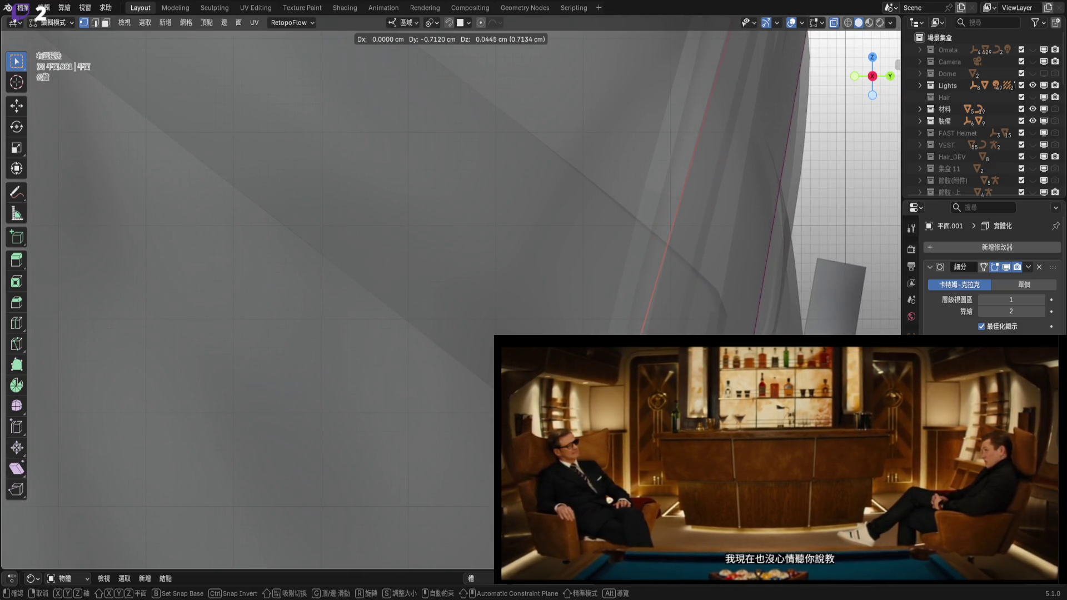
pyautogui.press('Return')
pyautogui.moveTo(466, 319)
pyautogui.keyDown('shift'); pyautogui.mouseDown(button='middle')
pyautogui.moveTo(443, 338)
pyautogui.moveTo(544, 333)
pyautogui.mouseUp(button='middle'); pyautogui.keyUp('shift')
pyautogui.scroll(-10, 443, 338)
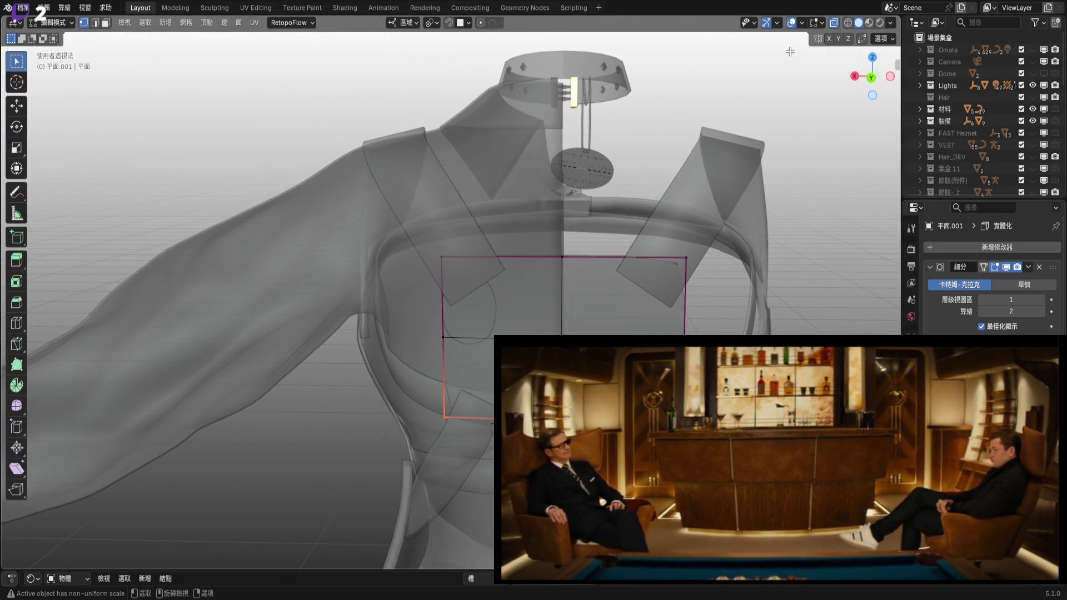
pyautogui.click(834, 23)
# Rotate the selected plate edge -5.74° about its local Y axis to follow the back.
pyautogui.scroll(6, 555, 250)
pyautogui.press('g')
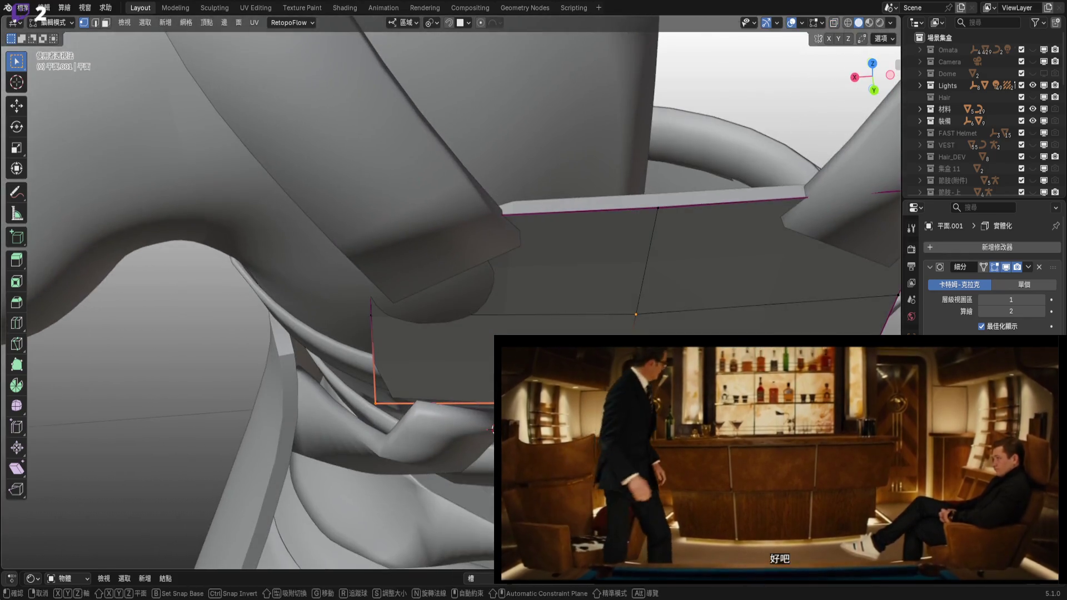
pyautogui.moveTo(556, 250); pyautogui.dragTo(589, 228, button='middle')
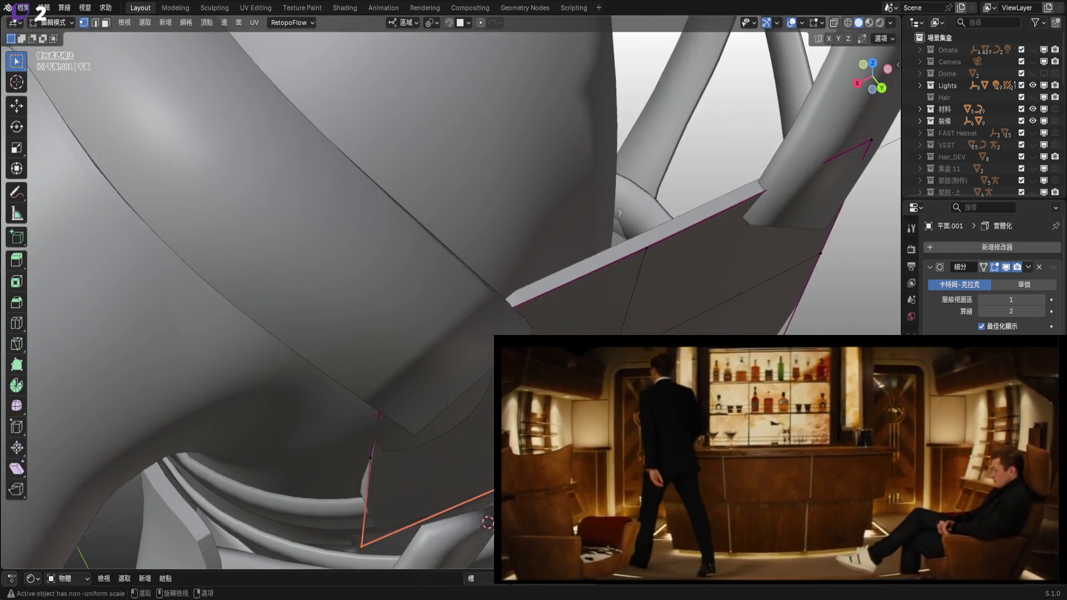
pyautogui.press('Escape')
pyautogui.moveTo(487, 522); pyautogui.dragTo(724, 295, button='middle')
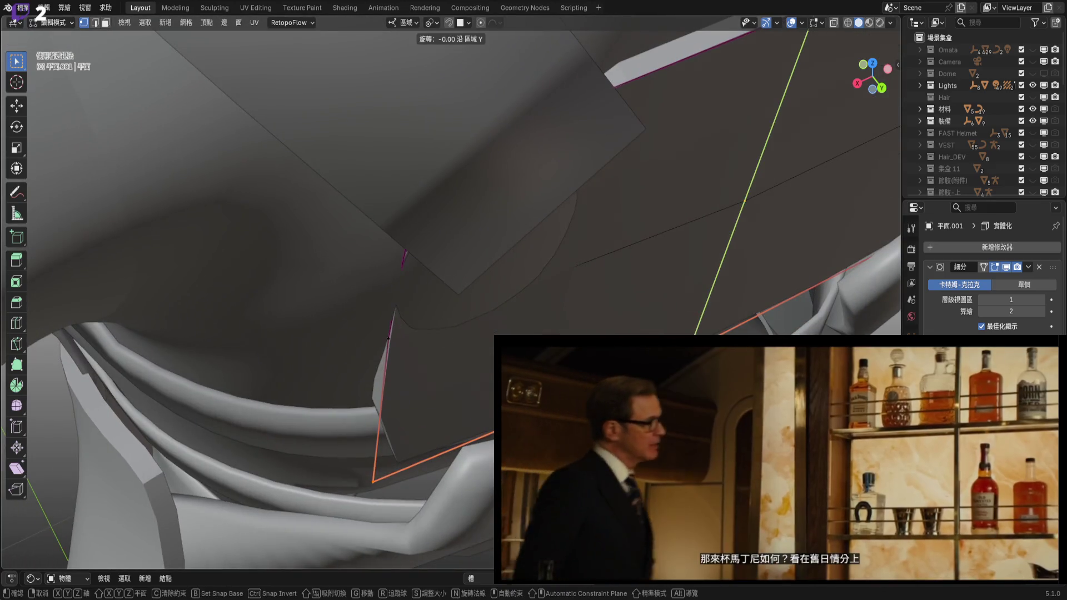
pyautogui.click(388, 338)
pyautogui.moveTo(388, 338); pyautogui.dragTo(767, 266, button='middle')
pyautogui.scroll(-4, 597, 319)
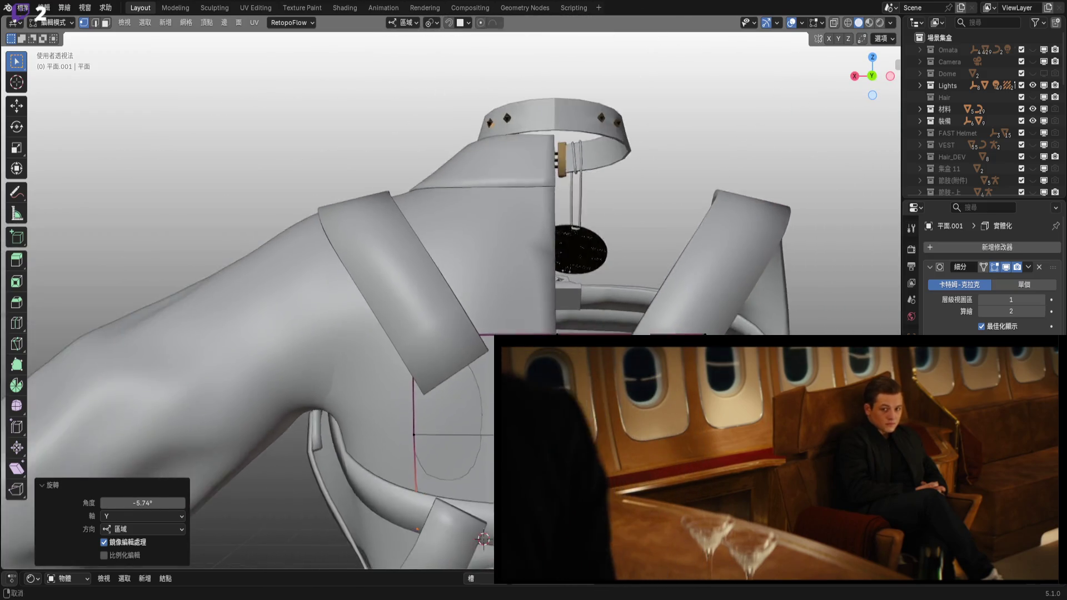
pyautogui.scroll(2, 596, 319)
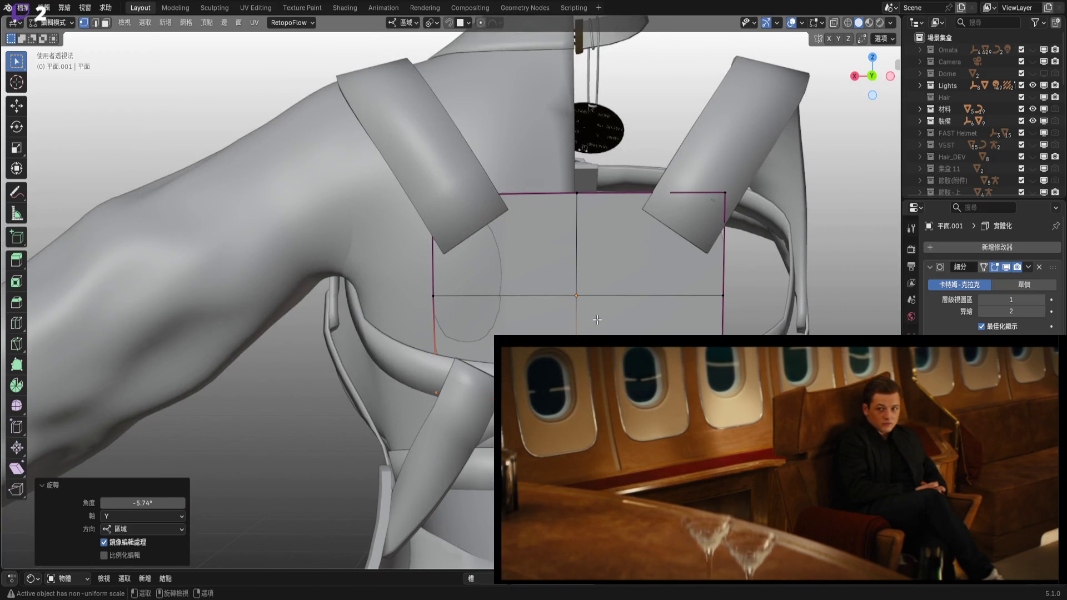
pyautogui.moveTo(646, 332); pyautogui.dragTo(631, 324, button='middle')
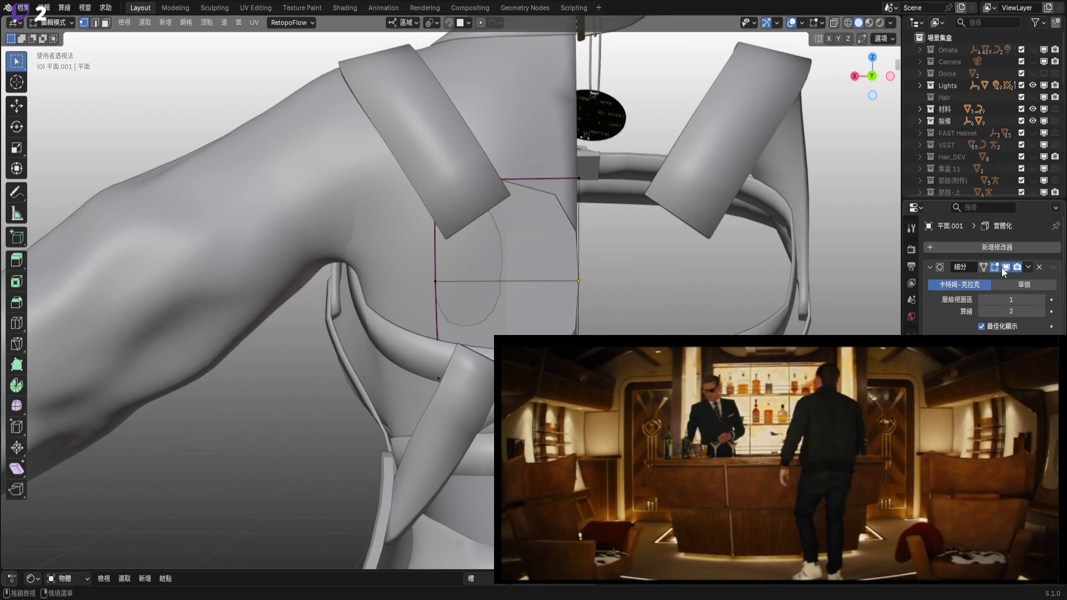
# Add a Mirror modifier to the back plate 平面.001 to duplicate it onto the other side.
pyautogui.click(966, 247)
pyautogui.moveTo(967, 246)
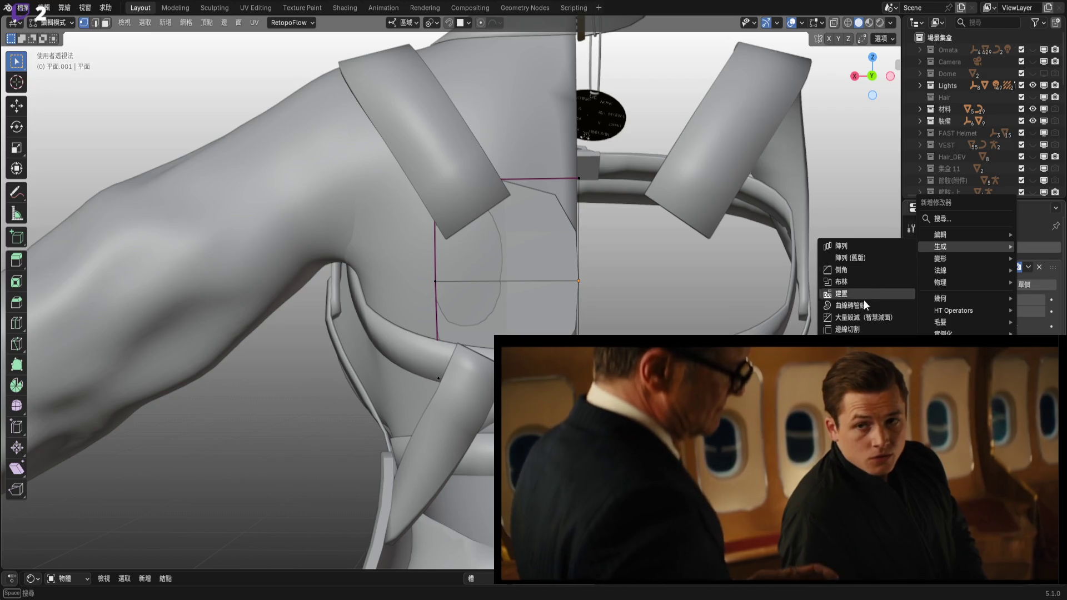
pyautogui.click(856, 437)
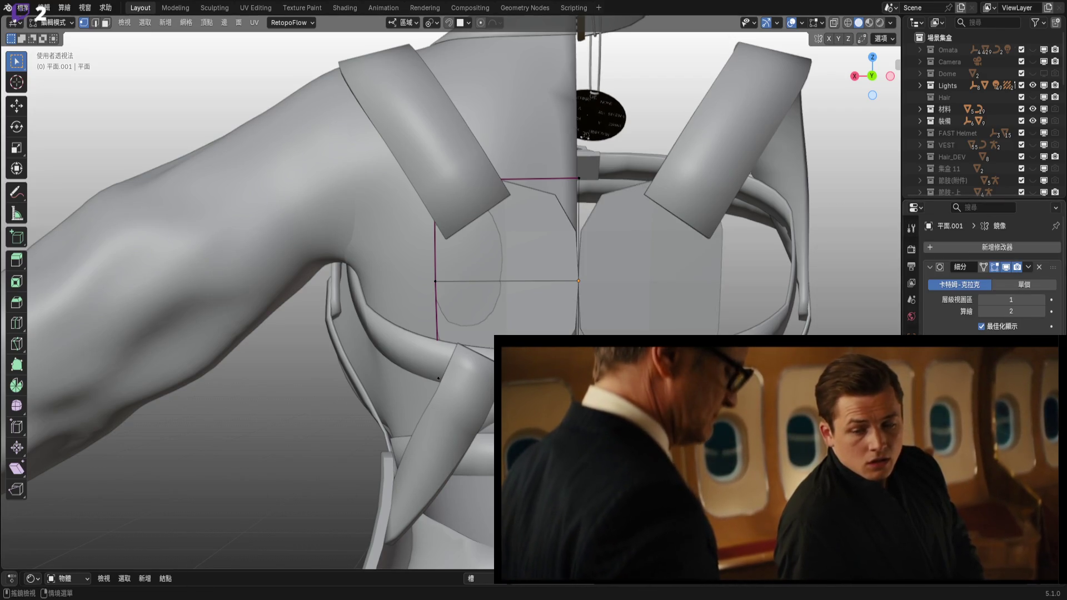
pyautogui.moveTo(819, 322); pyautogui.dragTo(610, 298, button='middle')
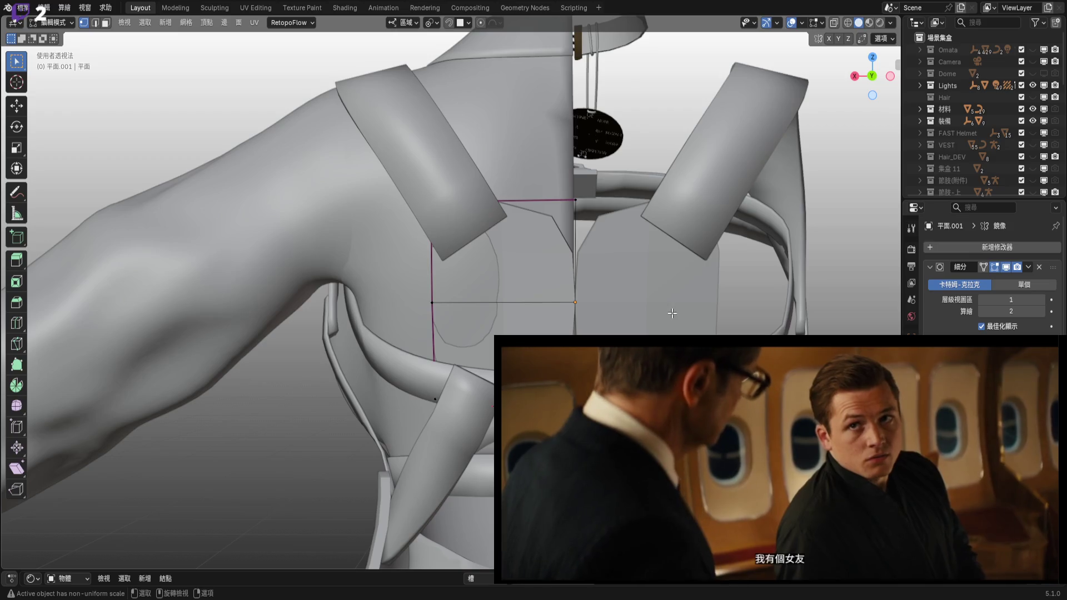
pyautogui.keyDown('ctrl'); pyautogui.moveTo(797, 100); pyautogui.dragTo(797, 53, button='middle'); pyautogui.keyUp('ctrl')
pyautogui.scroll(-3, 989, 267)
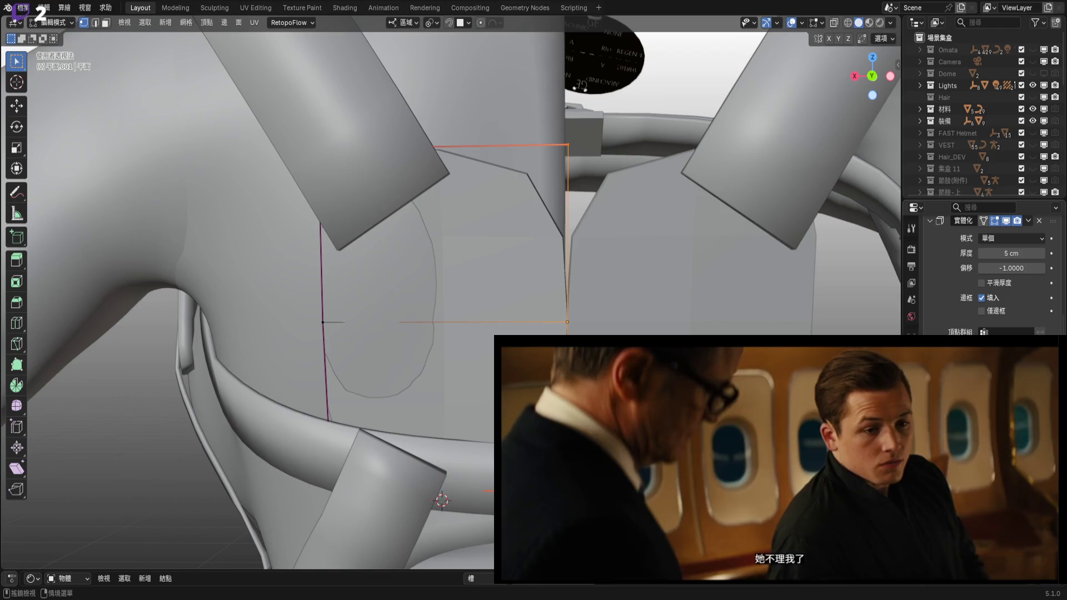
pyautogui.scroll(1, 450, 222)
pyautogui.scroll(2, 747, 403)
pyautogui.press('g')
pyautogui.press('x')
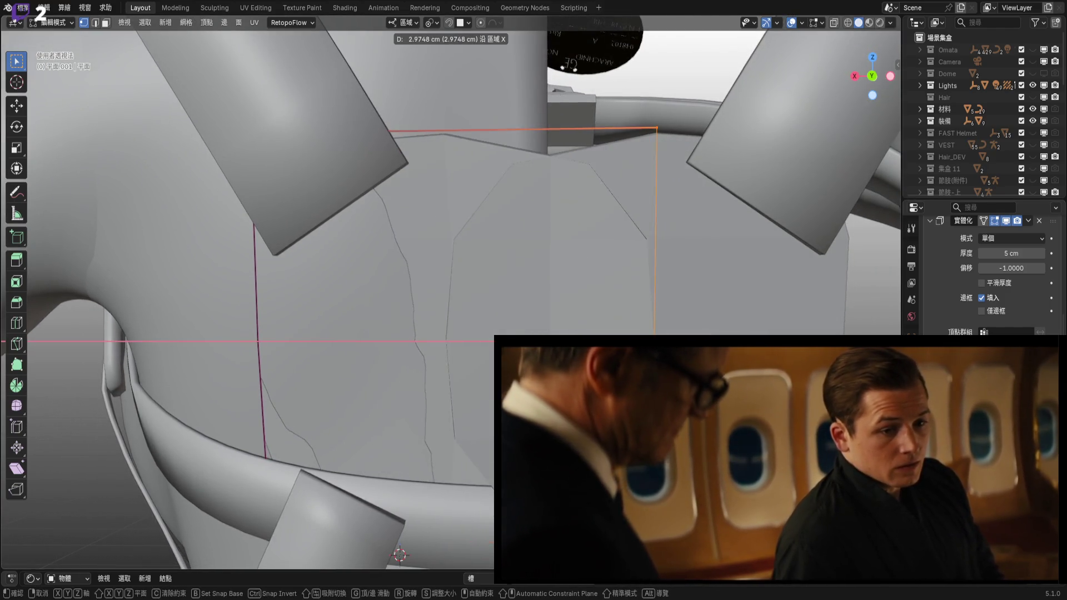
pyautogui.press('Escape')
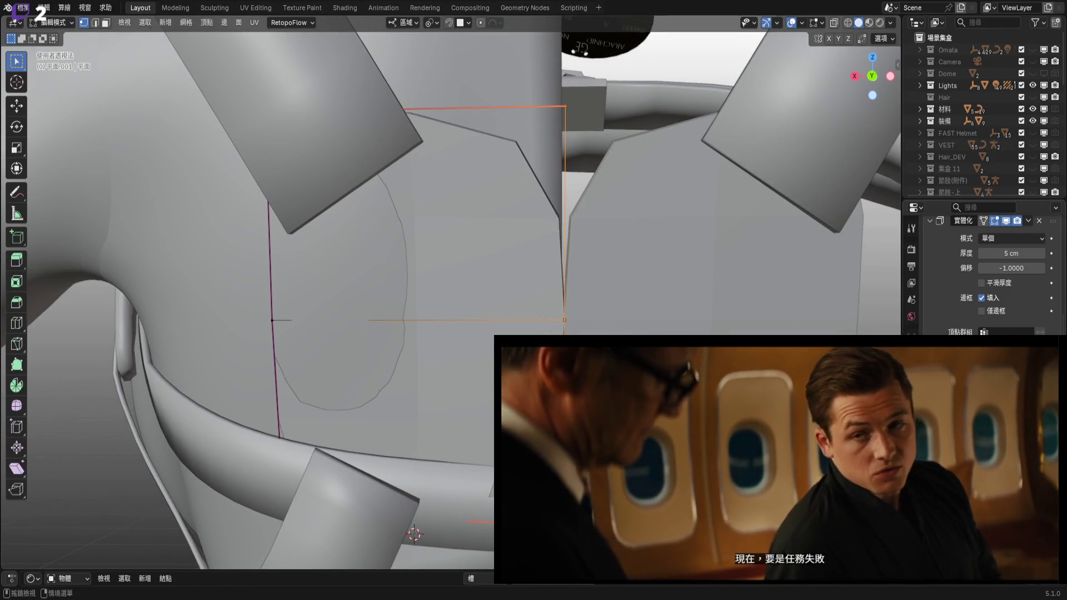
pyautogui.scroll(-5, 596, 332)
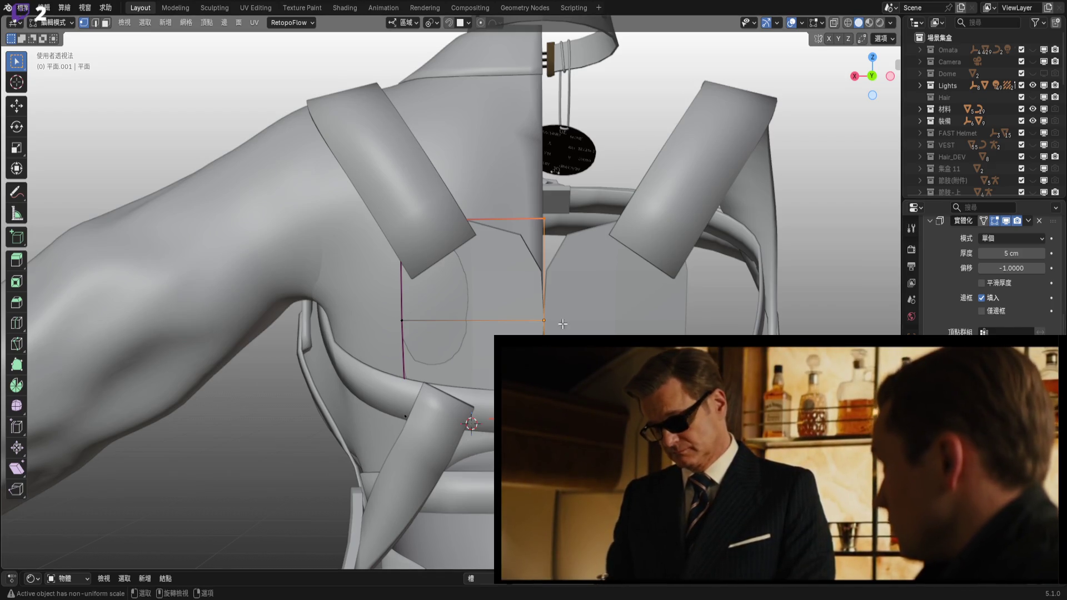
pyautogui.scroll(4, 563, 323)
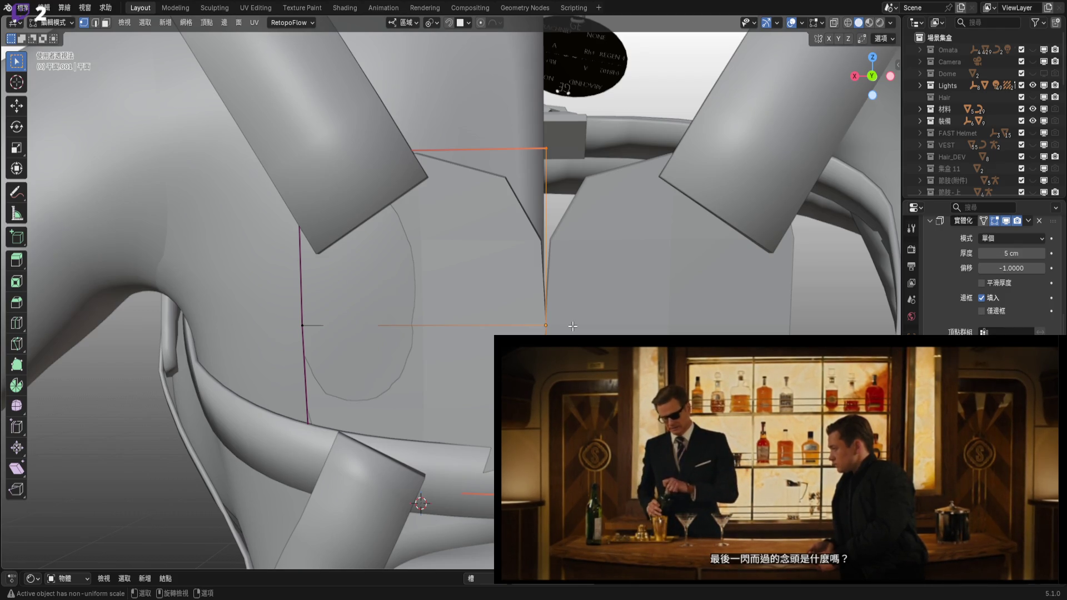
pyautogui.press('g')
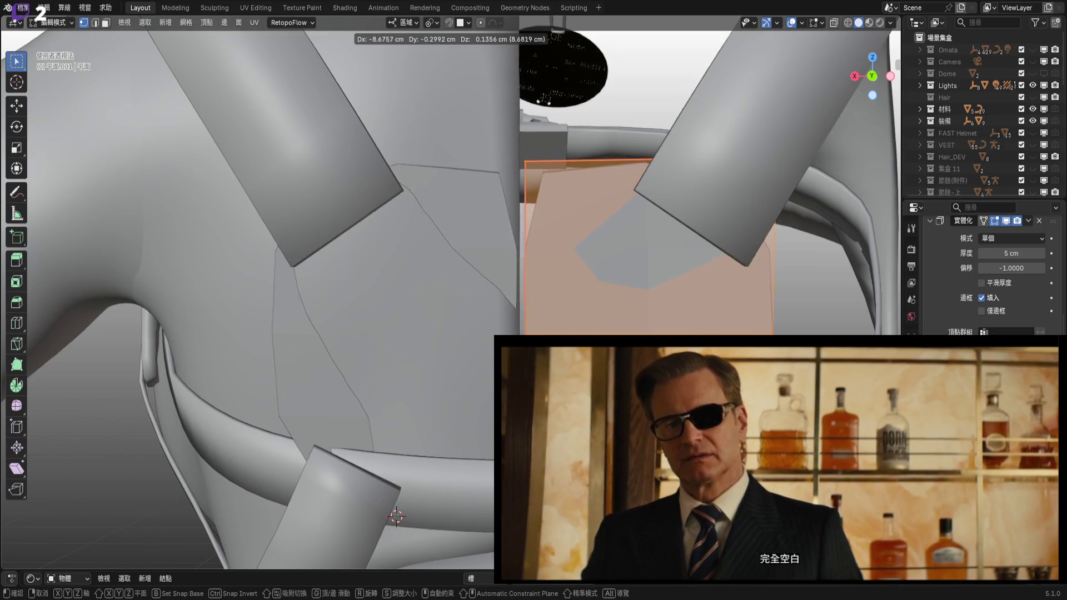
# Confirm the face position, then give the plate's selected edges a full 1.0 crease.
pyautogui.press('Return')
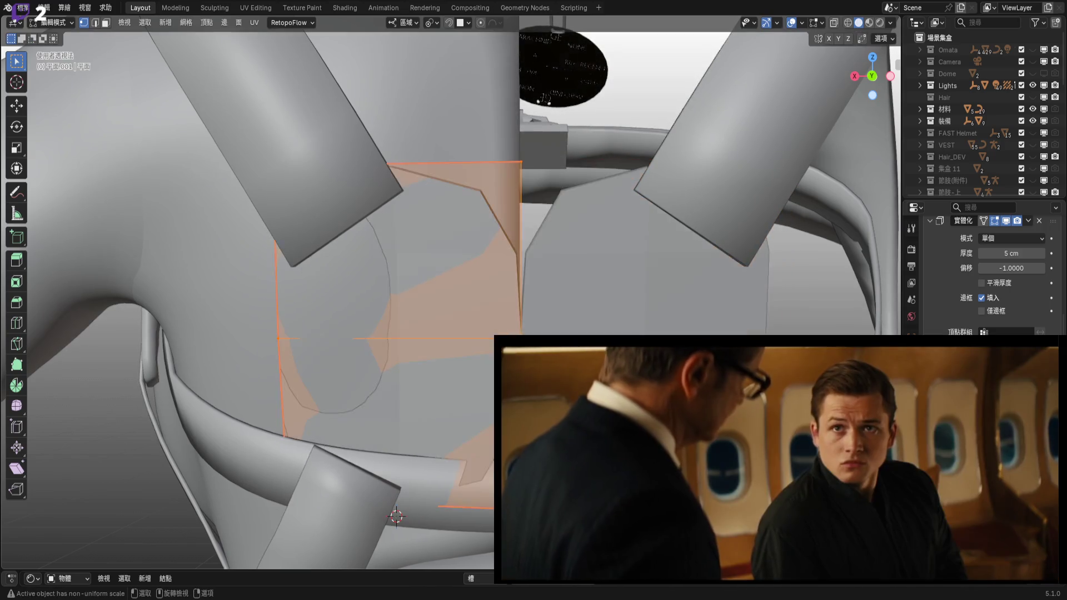
pyautogui.scroll(3, 524, 297)
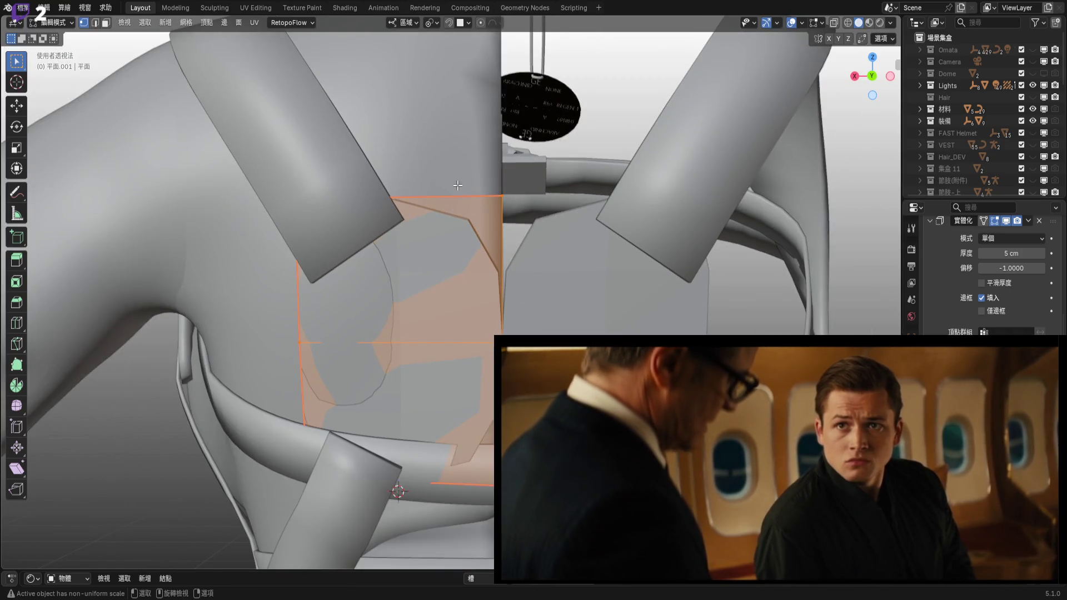
pyautogui.press('2')
pyautogui.moveTo(529, 251)
pyautogui.mouseDown(button='middle')
pyautogui.moveTo(510, 299)
pyautogui.moveTo(554, 315)
pyautogui.mouseUp(button='middle')
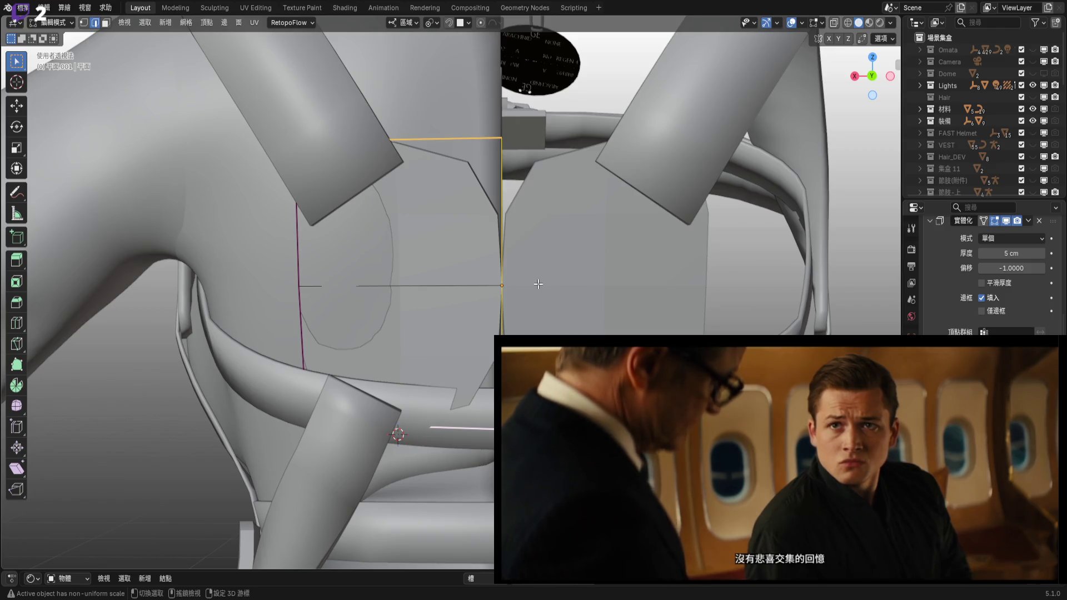
pyautogui.hotkey('shift', 'e')
pyautogui.press('1')
pyautogui.press('Return')
# Lower the plate's bottom edge about 0.897 cm along Z so it meets the waist belt.
pyautogui.moveTo(563, 233); pyautogui.dragTo(568, 206, button='middle')
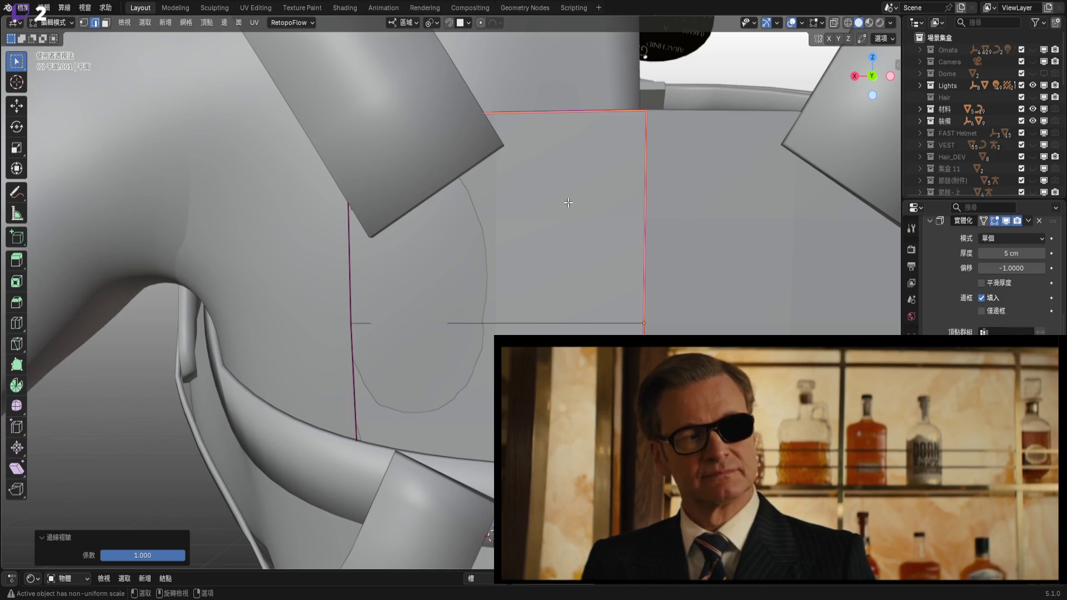
pyautogui.keyDown('shift'); pyautogui.scroll(-2, 454, 227); pyautogui.keyUp('shift')
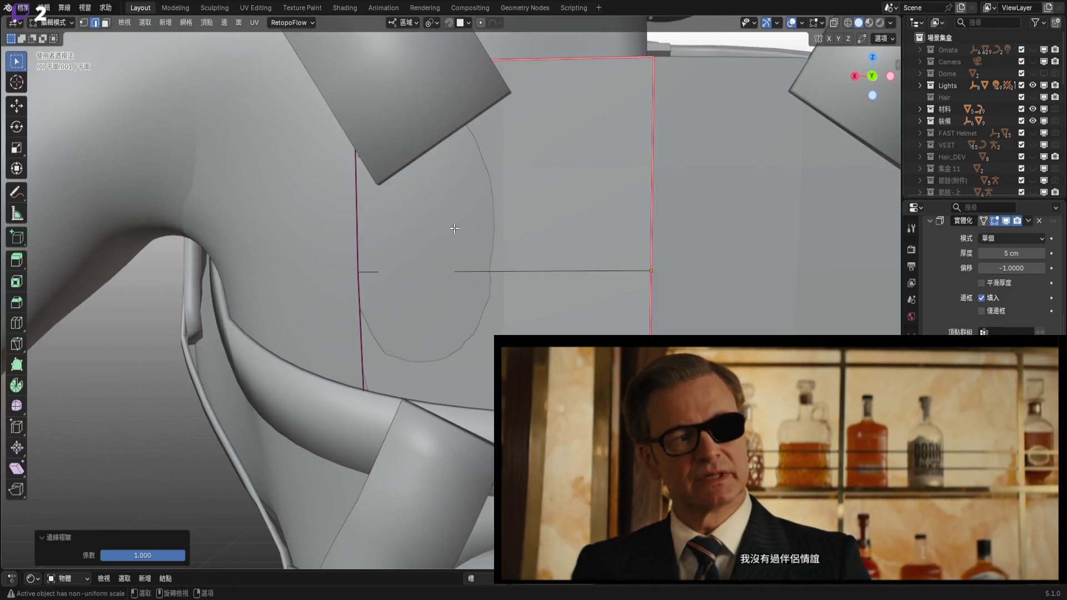
pyautogui.scroll(-3, 478, 245)
pyautogui.moveTo(545, 239)
pyautogui.mouseDown(button='middle')
pyautogui.moveTo(409, 312)
pyautogui.moveTo(417, 401)
pyautogui.moveTo(428, 400)
pyautogui.moveTo(463, 322)
pyautogui.moveTo(478, 320)
pyautogui.mouseUp(button='middle')
pyautogui.scroll(2, 473, 319)
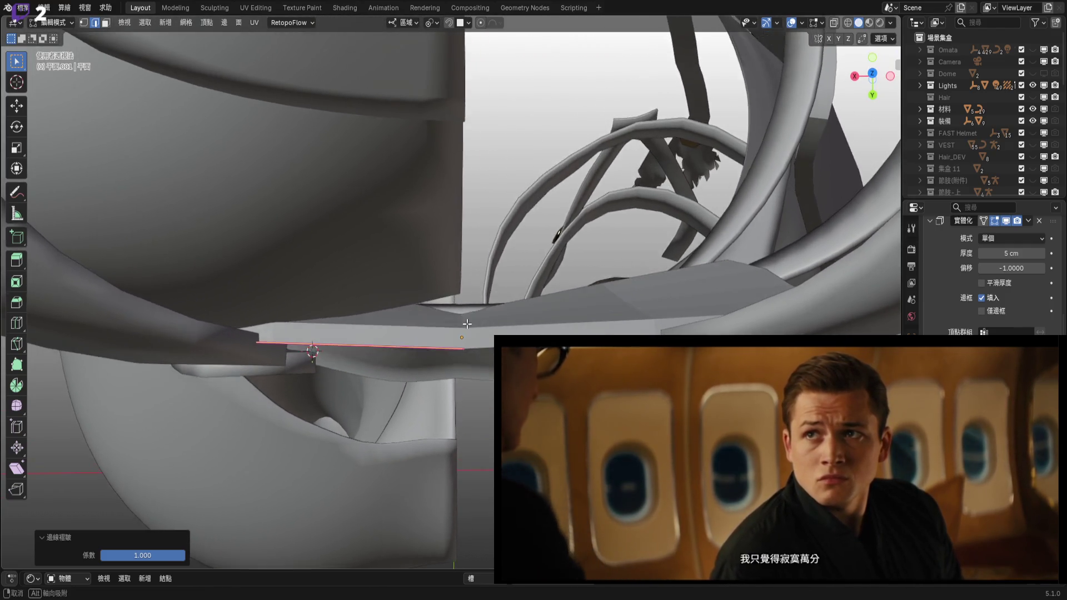
pyautogui.scroll(3, 467, 311)
pyautogui.scroll(-3, 471, 334)
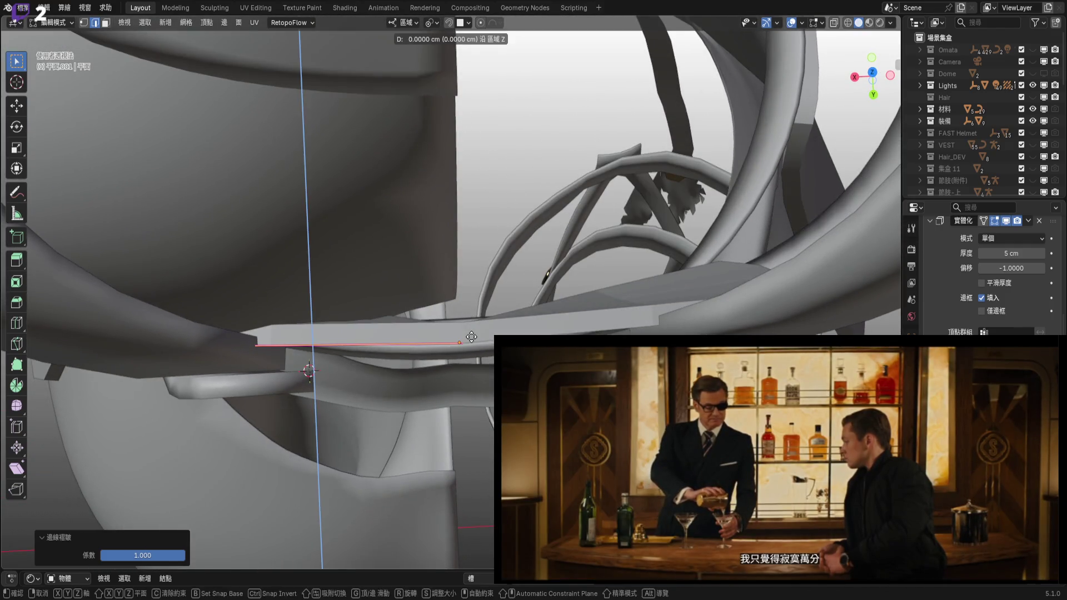
pyautogui.click(461, 340)
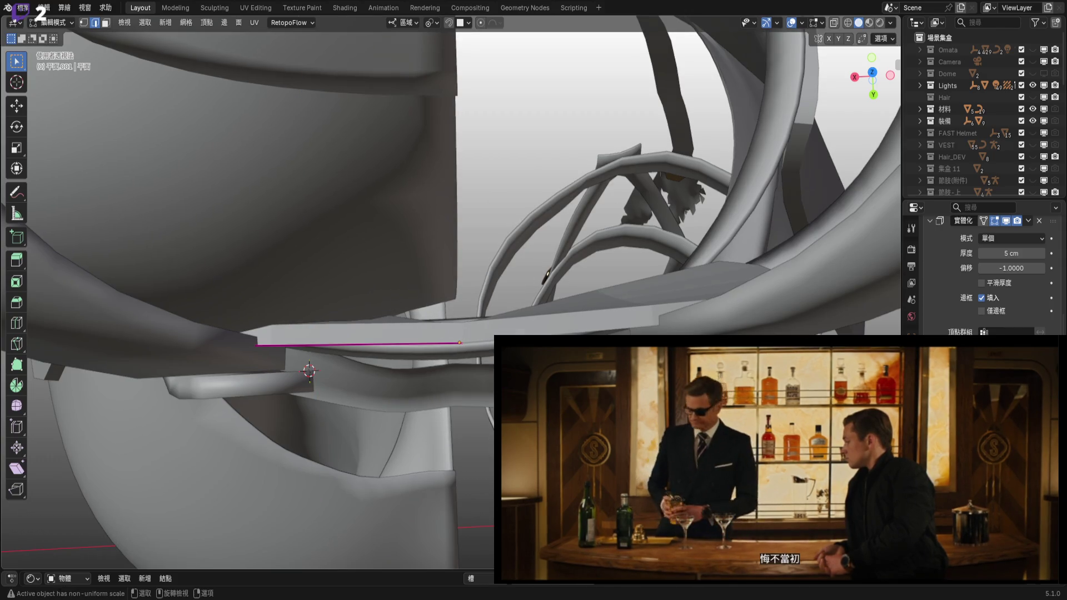
pyautogui.moveTo(487, 355); pyautogui.dragTo(491, 372, button='middle')
pyautogui.press('g')
pyautogui.press('z')
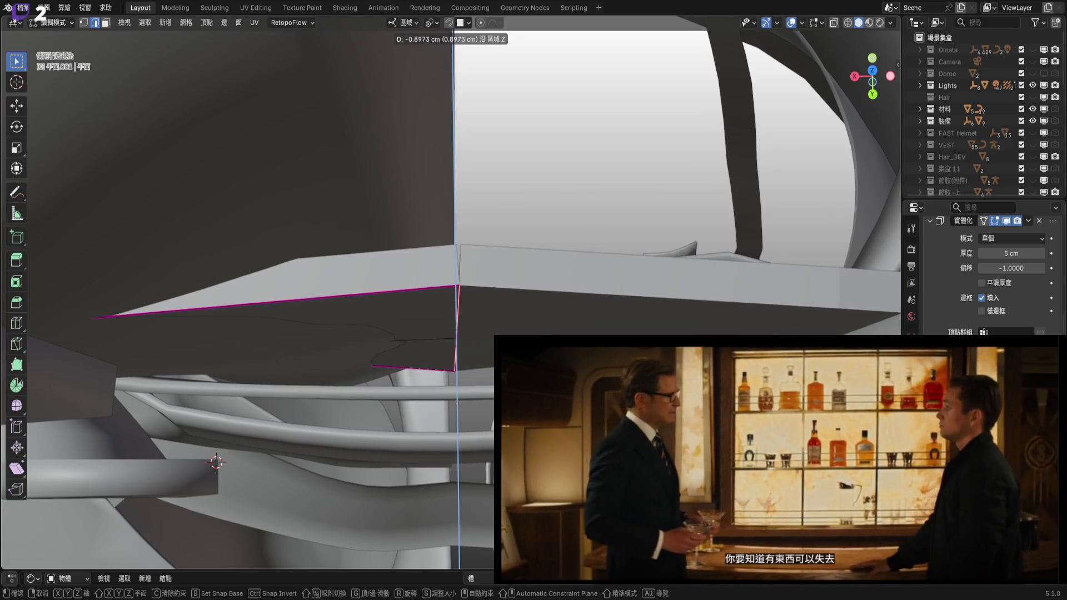
pyautogui.press('Return')
pyautogui.moveTo(455, 311)
pyautogui.mouseDown(button='middle')
pyautogui.moveTo(459, 291)
pyautogui.moveTo(647, 305)
pyautogui.moveTo(603, 314)
pyautogui.moveTo(550, 304)
pyautogui.moveTo(464, 336)
pyautogui.mouseUp(button='middle')
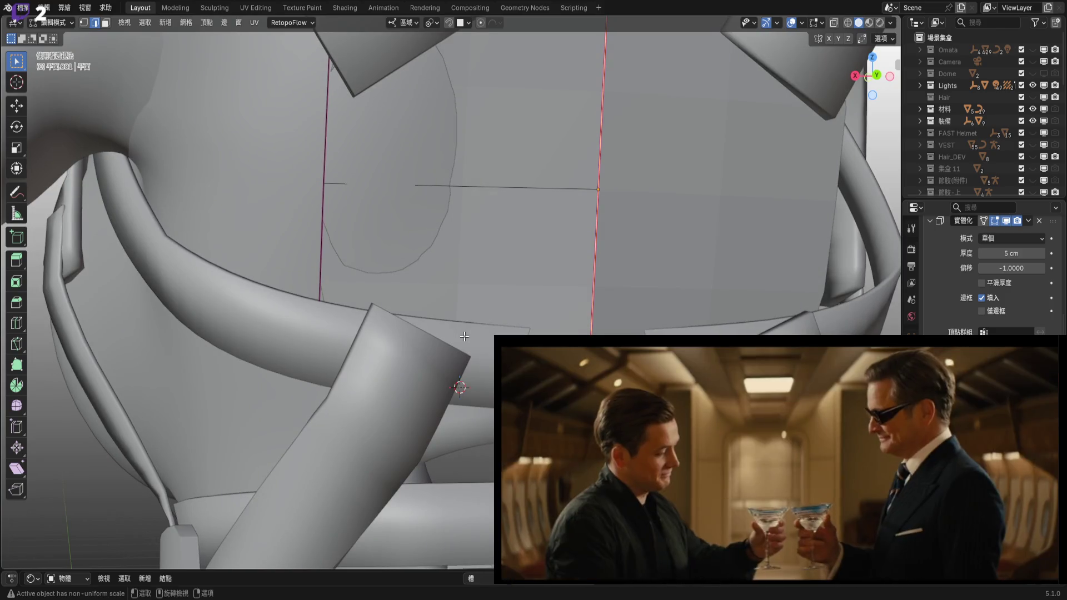
# Raise the selected plate edge about 0.8 cm along the local Z axis.
pyautogui.moveTo(399, 315)
pyautogui.mouseDown(button='middle')
pyautogui.moveTo(423, 255)
pyautogui.moveTo(431, 279)
pyautogui.moveTo(398, 372)
pyautogui.mouseUp(button='middle')
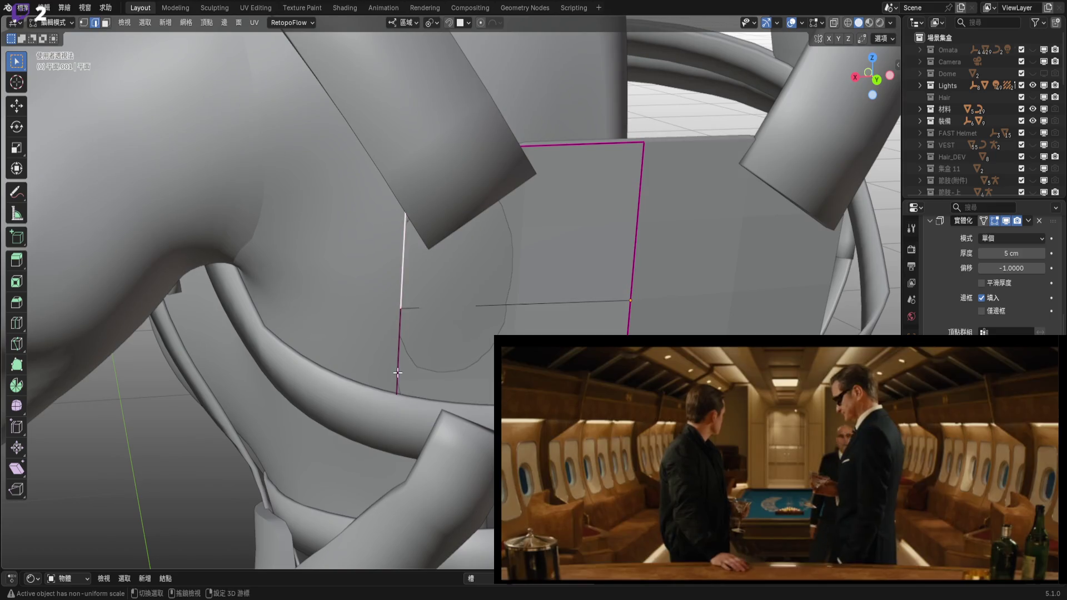
pyautogui.moveTo(428, 290)
pyautogui.mouseDown(button='middle')
pyautogui.moveTo(331, 284)
pyautogui.moveTo(419, 281)
pyautogui.moveTo(405, 339)
pyautogui.moveTo(314, 365)
pyautogui.mouseUp(button='middle')
pyautogui.click(834, 23)
pyautogui.click(833, 23)
pyautogui.moveTo(500, 278)
pyautogui.mouseDown(button='middle')
pyautogui.moveTo(454, 395)
pyautogui.moveTo(415, 409)
pyautogui.moveTo(447, 357)
pyautogui.moveTo(467, 374)
pyautogui.mouseUp(button='middle')
pyautogui.press('g')
pyautogui.press('z')
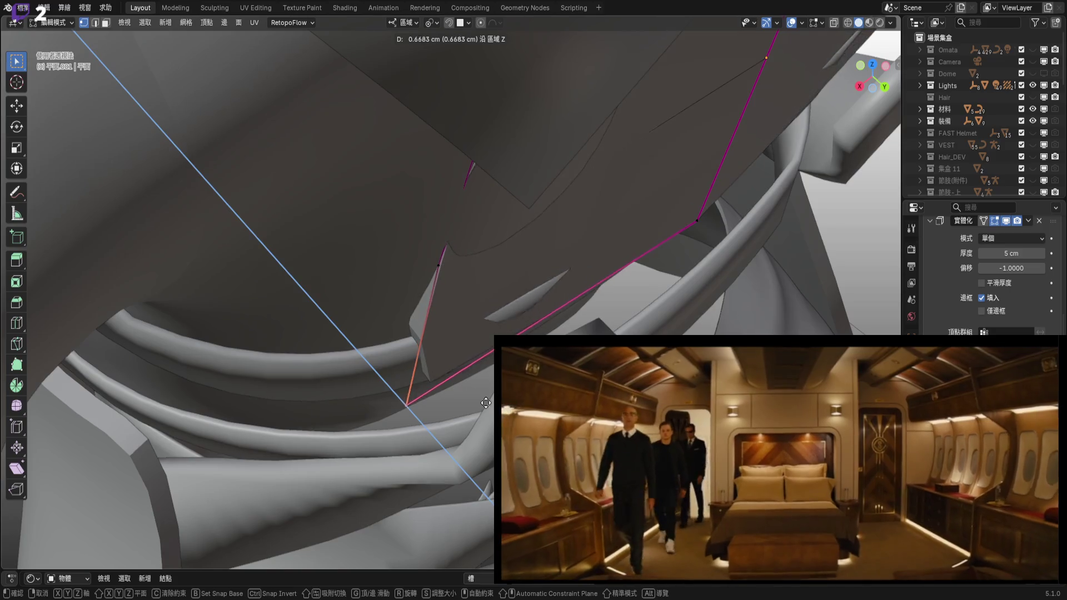
pyautogui.click(489, 408)
# Tilt the plate face 4.06° about Y and inspect it from several angles.
pyautogui.moveTo(489, 408)
pyautogui.mouseDown(button='middle')
pyautogui.moveTo(493, 257)
pyautogui.moveTo(479, 276)
pyautogui.moveTo(566, 317)
pyautogui.moveTo(528, 289)
pyautogui.mouseUp(button='middle')
pyautogui.press('r')
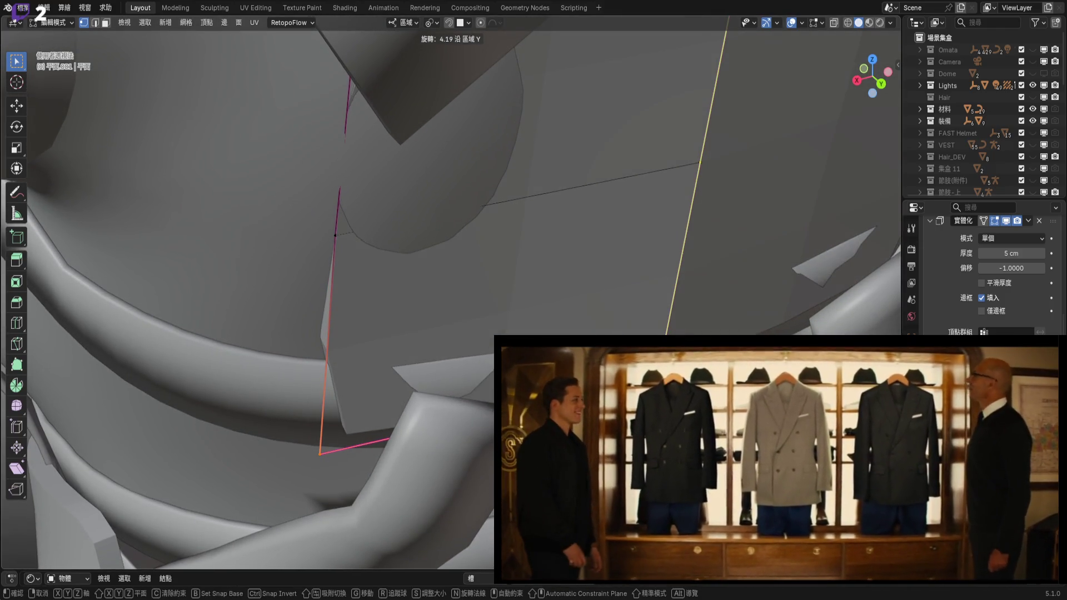
pyautogui.press('Return')
pyautogui.moveTo(500, 311)
pyautogui.mouseDown(button='middle')
pyautogui.moveTo(556, 327)
pyautogui.moveTo(438, 278)
pyautogui.moveTo(411, 261)
pyautogui.moveTo(417, 251)
pyautogui.mouseUp(button='middle')
pyautogui.moveTo(409, 365)
pyautogui.mouseDown(button='middle')
pyautogui.moveTo(445, 414)
pyautogui.moveTo(437, 425)
pyautogui.moveTo(418, 367)
pyautogui.moveTo(440, 381)
pyautogui.mouseUp(button='middle')
pyautogui.scroll(2, 364, 366)
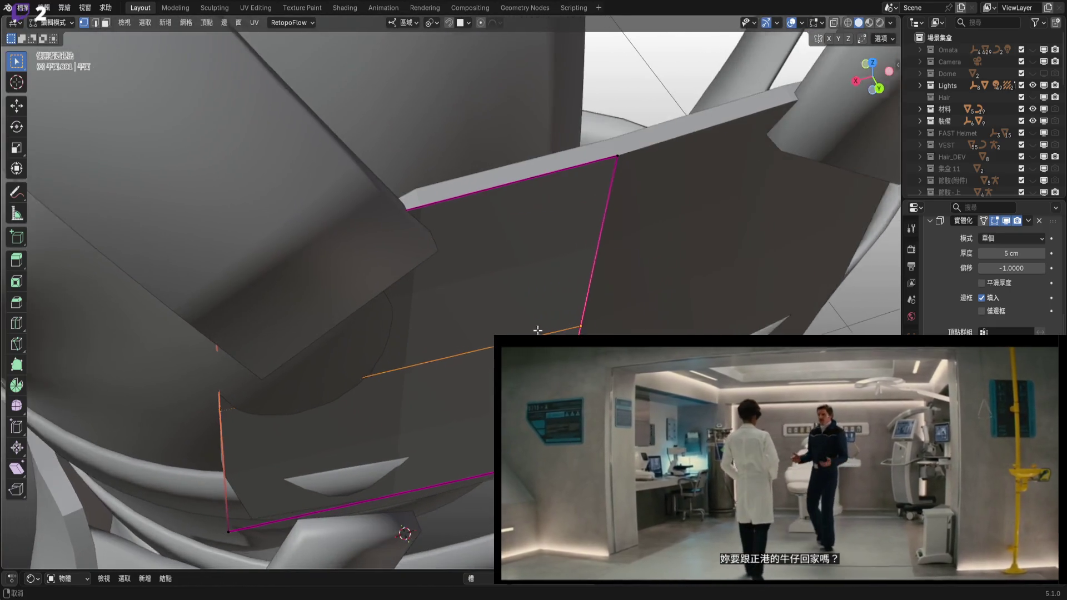
# Give the plate face a small extra tilt about its local Y axis and check where it meets the strap.
pyautogui.press('r')
pyautogui.press('y')
pyautogui.press('y')
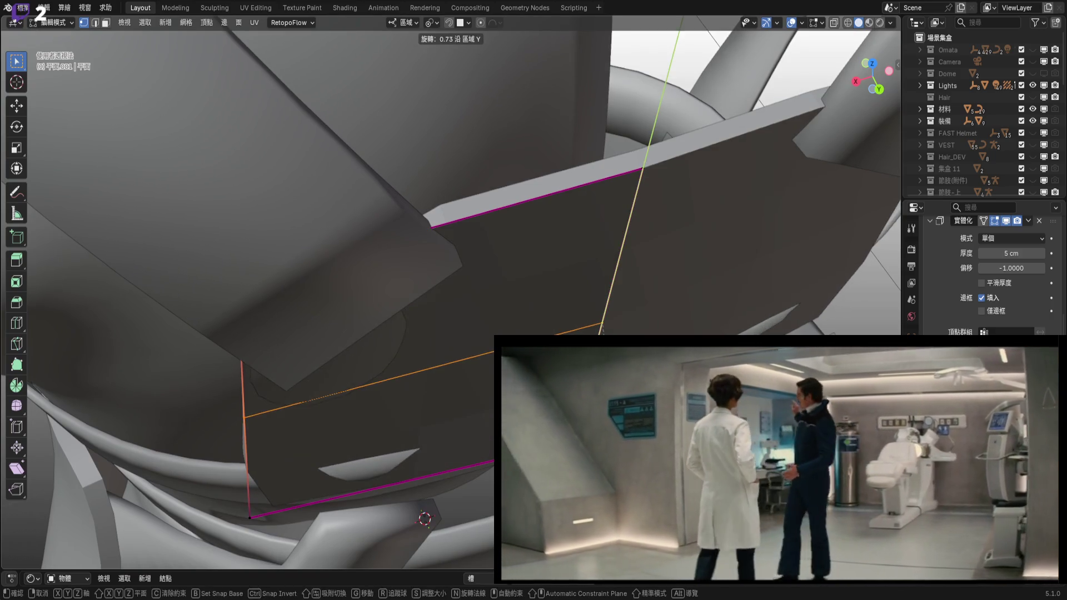
pyautogui.click(425, 519)
pyautogui.moveTo(424, 512)
pyautogui.mouseDown(button='middle')
pyautogui.moveTo(576, 321)
pyautogui.moveTo(485, 409)
pyautogui.moveTo(454, 340)
pyautogui.moveTo(484, 351)
pyautogui.mouseUp(button='middle')
pyautogui.moveTo(613, 314)
pyautogui.mouseDown(button='middle')
pyautogui.moveTo(480, 378)
pyautogui.moveTo(495, 405)
pyautogui.mouseUp(button='middle')
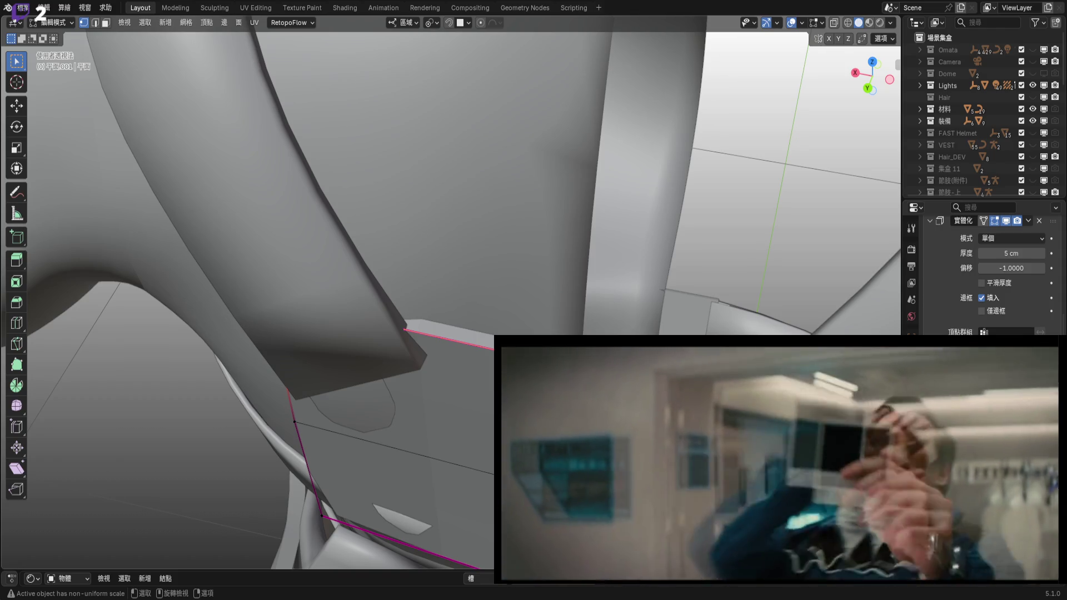
pyautogui.scroll(2, 425, 412)
pyautogui.moveTo(425, 411); pyautogui.dragTo(400, 417, button='middle')
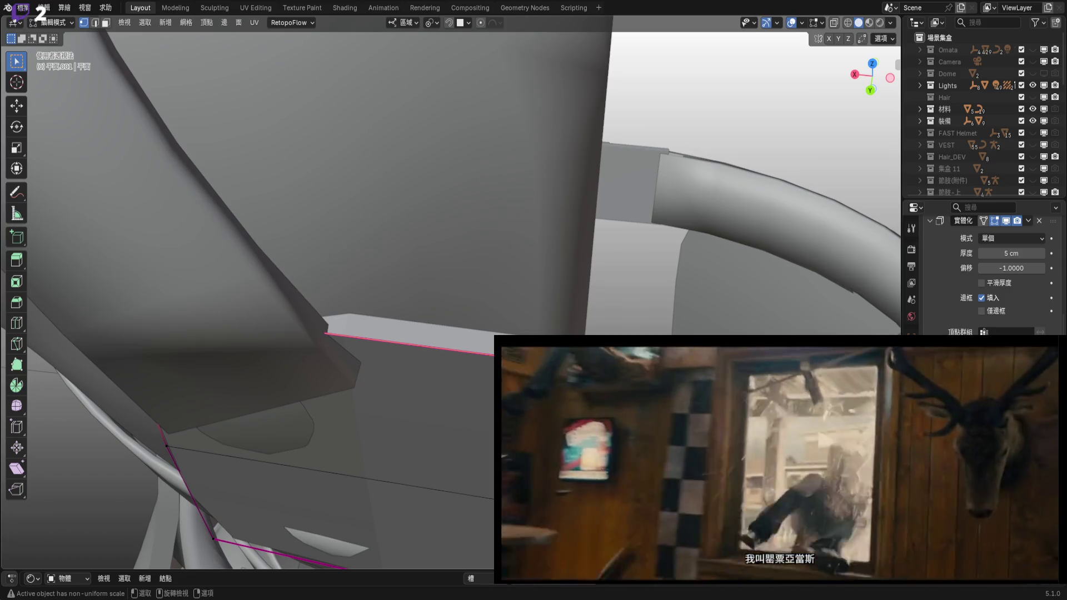
# Rotate the plate face a further 1.51° about local Y, then return to Object Mode.
pyautogui.press('r')
pyautogui.press('y')
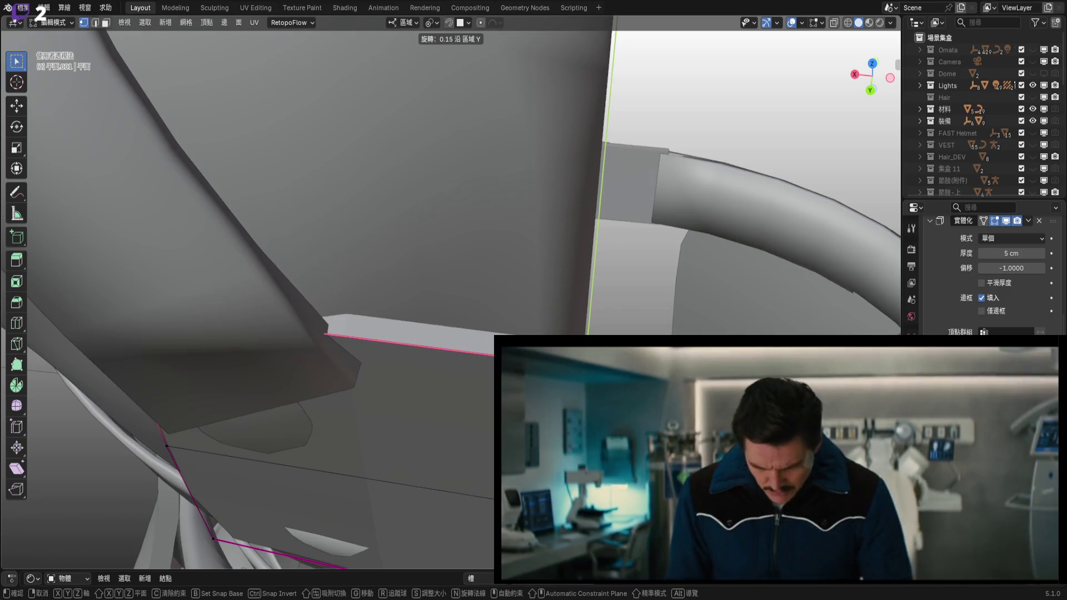
pyautogui.press('Return')
pyautogui.moveTo(400, 416)
pyautogui.mouseDown(button='middle')
pyautogui.moveTo(377, 384)
pyautogui.moveTo(300, 366)
pyautogui.moveTo(361, 344)
pyautogui.mouseUp(button='middle')
pyautogui.press('r')
pyautogui.press('y')
pyautogui.press('y')
pyautogui.press('Return')
pyautogui.scroll(-3, 461, 423)
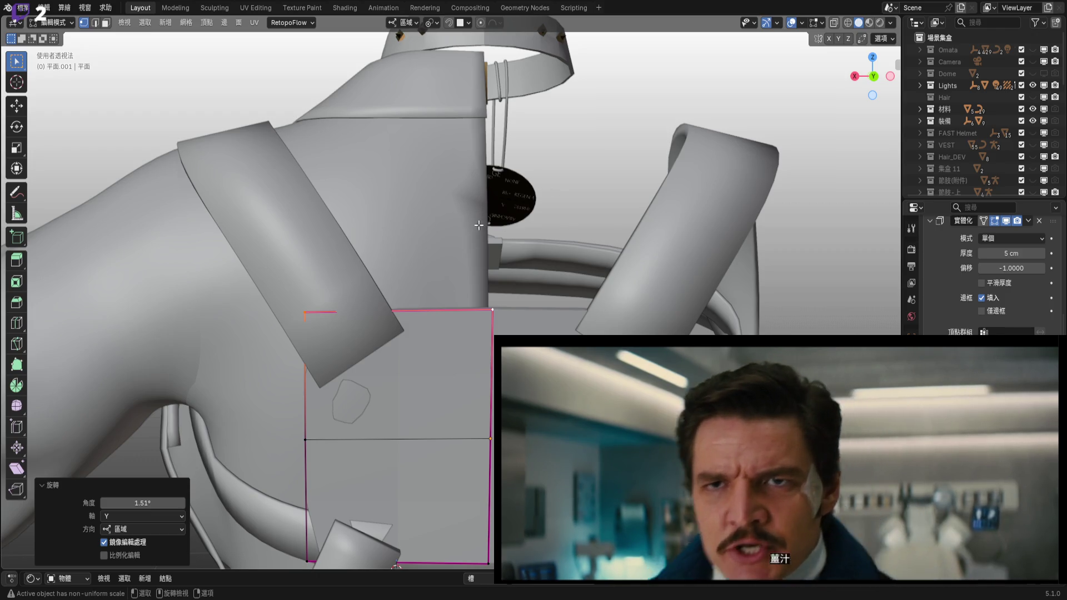
pyautogui.press('Tab')
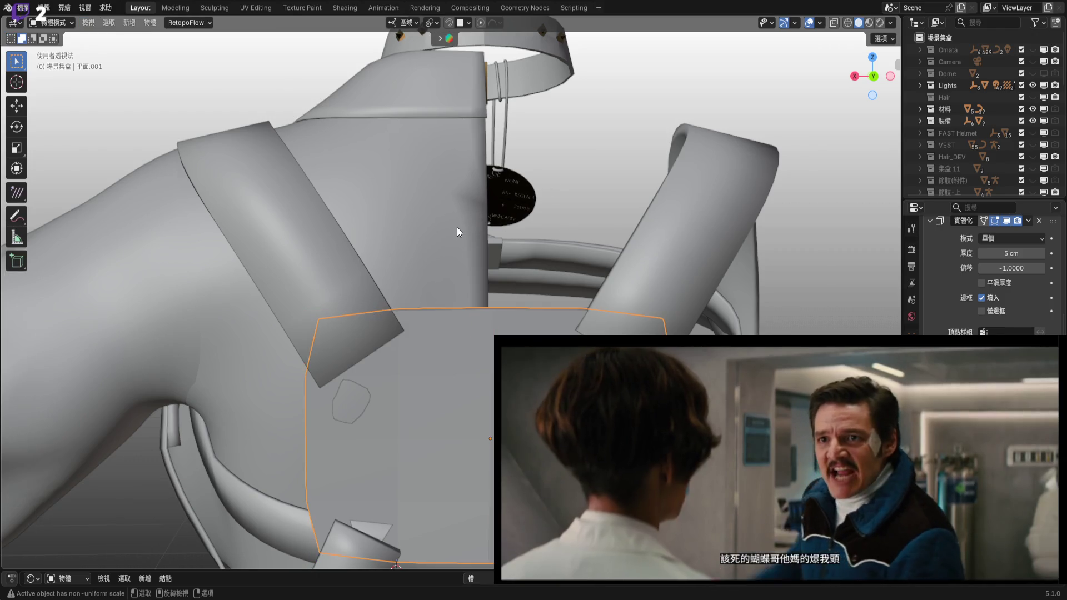
# Enable the clothing body's Mirror modifier in the viewport, then reselect the back plate.
pyautogui.click(457, 227)
pyautogui.scroll(2, 1011, 306)
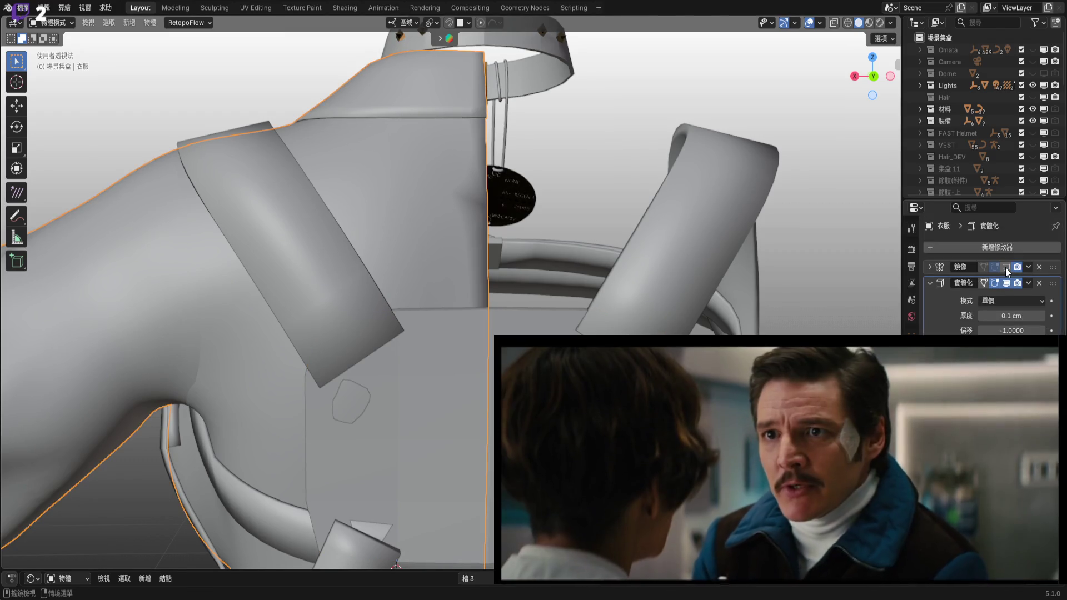
pyautogui.click(1005, 268)
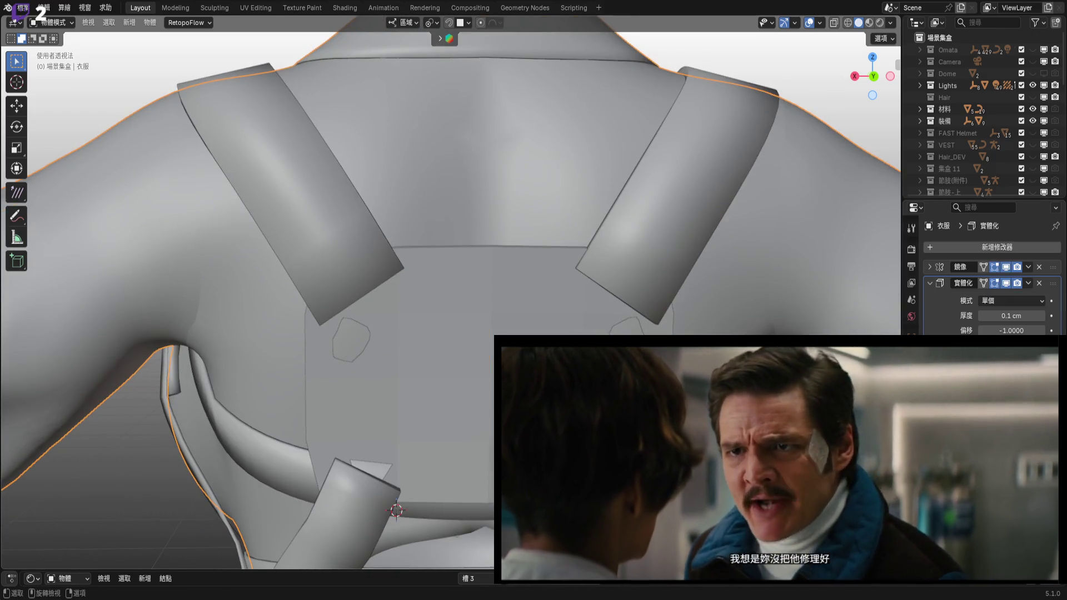
pyautogui.click(489, 378)
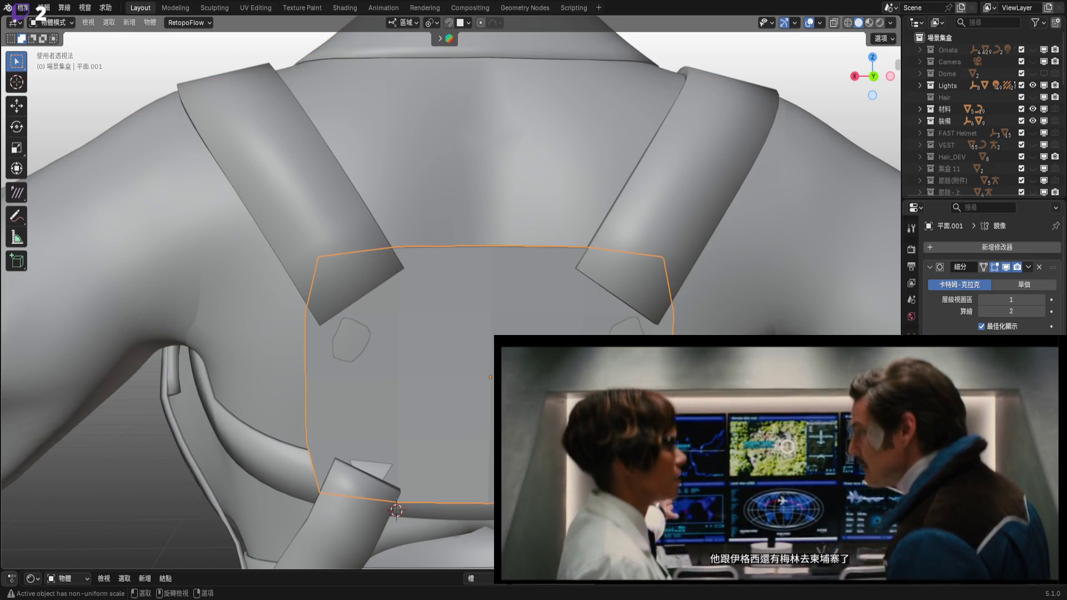
pyautogui.keyDown('shift'); pyautogui.moveTo(489, 378); pyautogui.dragTo(465, 320, button='middle'); pyautogui.keyUp('shift')
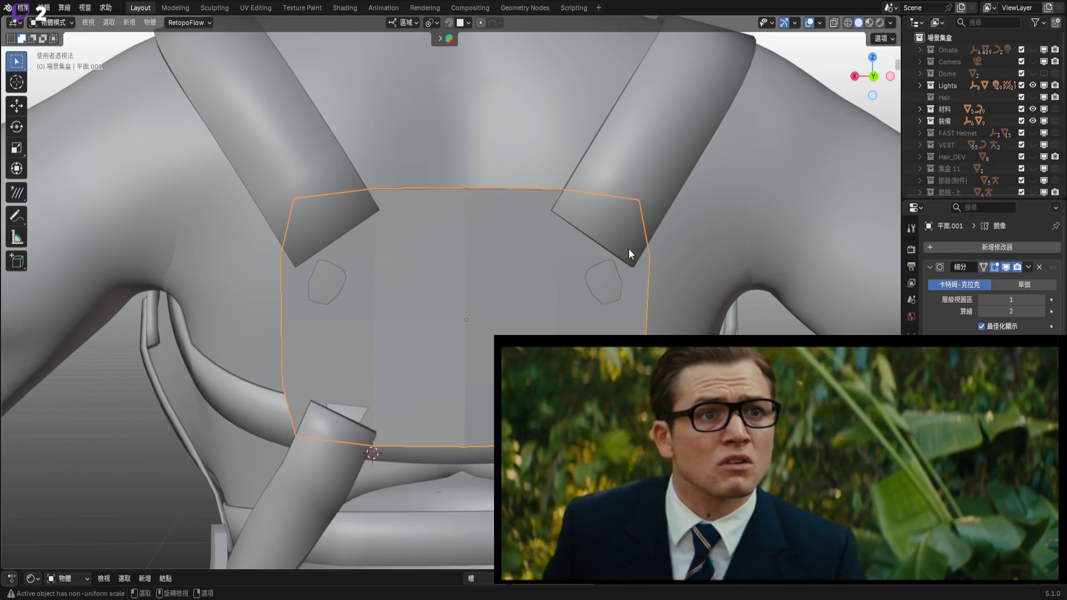
# Select the tube strap below the plate, toggle its Edit Mode, then select the chest strap 胸帶 for editing.
pyautogui.scroll(-5, 555, 305)
pyautogui.moveTo(554, 304)
pyautogui.mouseDown(button='middle')
pyautogui.moveTo(457, 271)
pyautogui.moveTo(482, 293)
pyautogui.moveTo(458, 262)
pyautogui.moveTo(476, 291)
pyautogui.moveTo(266, 224)
pyautogui.moveTo(300, 257)
pyautogui.moveTo(393, 254)
pyautogui.mouseUp(button='middle')
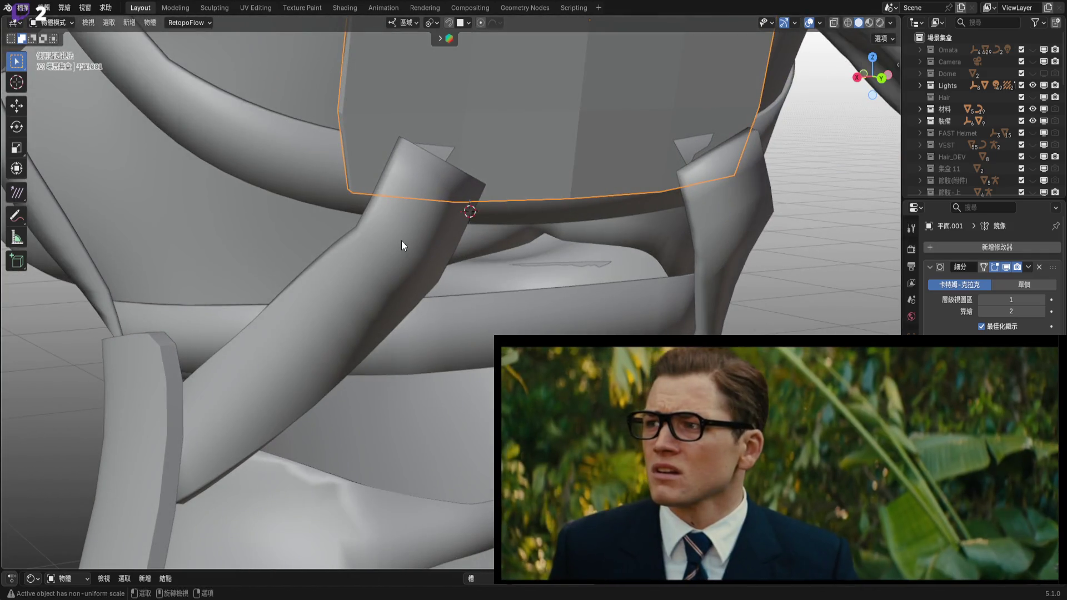
pyautogui.click(402, 288)
pyautogui.scroll(2, 399, 284)
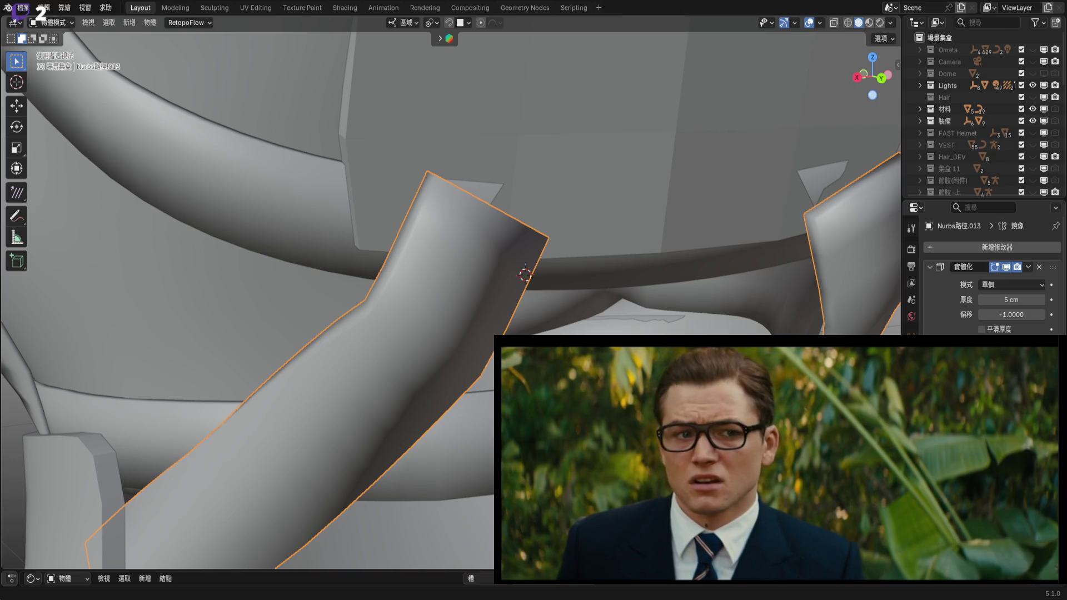
pyautogui.moveTo(654, 345)
pyautogui.mouseDown(button='middle')
pyautogui.moveTo(654, 302)
pyautogui.moveTo(652, 332)
pyautogui.moveTo(484, 488)
pyautogui.moveTo(488, 467)
pyautogui.mouseUp(button='middle')
pyautogui.press('Tab')
pyautogui.press('Tab')
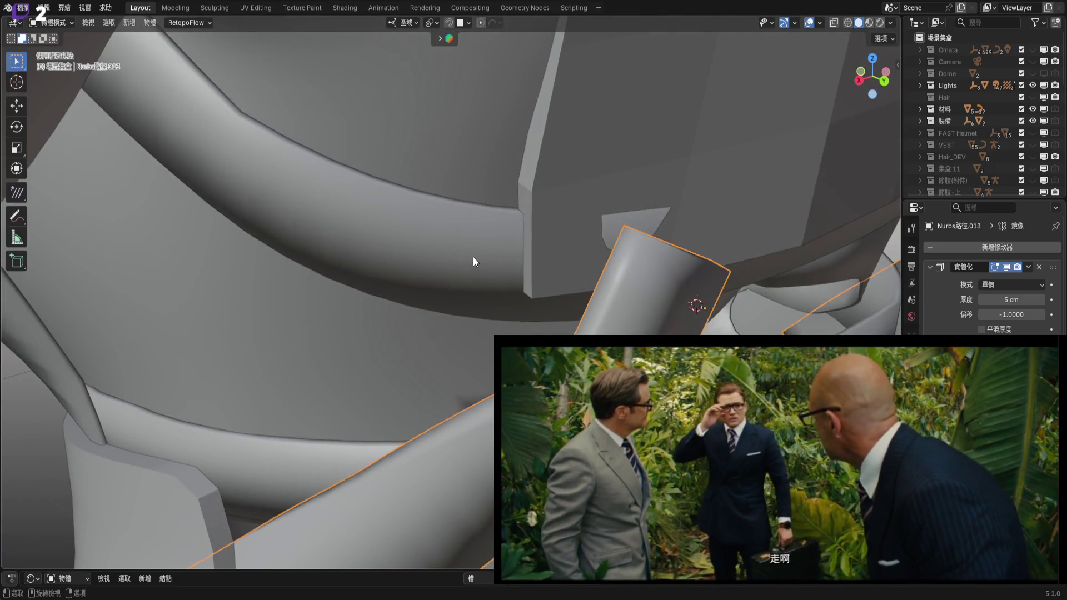
pyautogui.click(547, 298)
pyautogui.press('Tab')
pyautogui.moveTo(547, 310)
pyautogui.mouseDown(button='middle')
pyautogui.moveTo(625, 242)
pyautogui.moveTo(397, 312)
pyautogui.moveTo(461, 298)
pyautogui.moveTo(316, 301)
pyautogui.moveTo(447, 305)
pyautogui.moveTo(302, 327)
pyautogui.moveTo(381, 326)
pyautogui.moveTo(436, 301)
pyautogui.moveTo(503, 235)
pyautogui.moveTo(526, 245)
pyautogui.moveTo(488, 298)
pyautogui.mouseUp(button='middle')
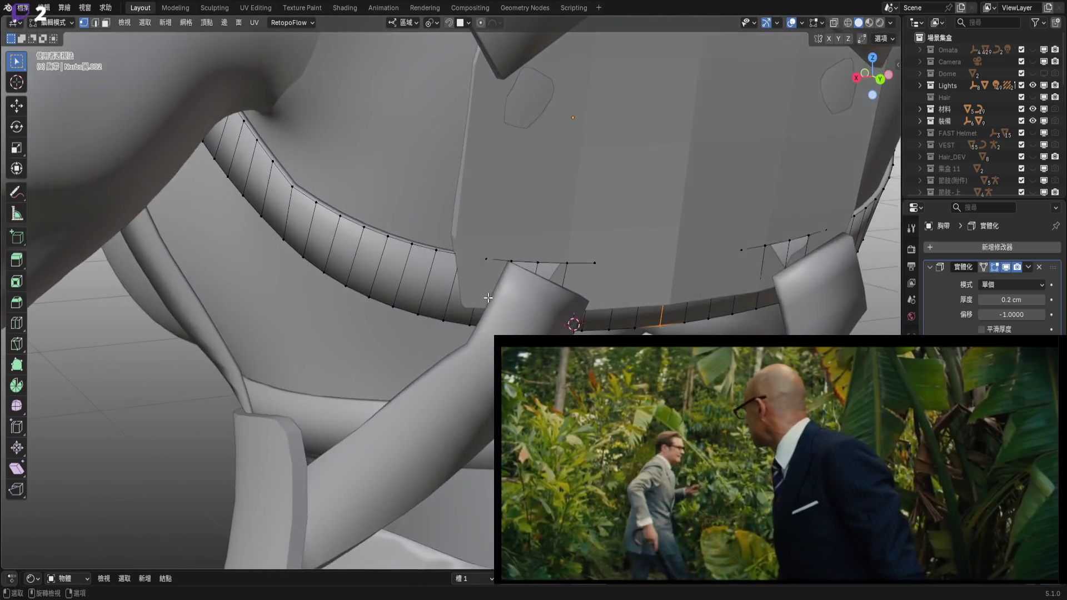
# Put the chest strap into Sculpt Mode and size the Elastic Grab brush from 638 to 326 px.
pyautogui.hotkey('ctrl', 'Tab')
pyautogui.click(500, 334)
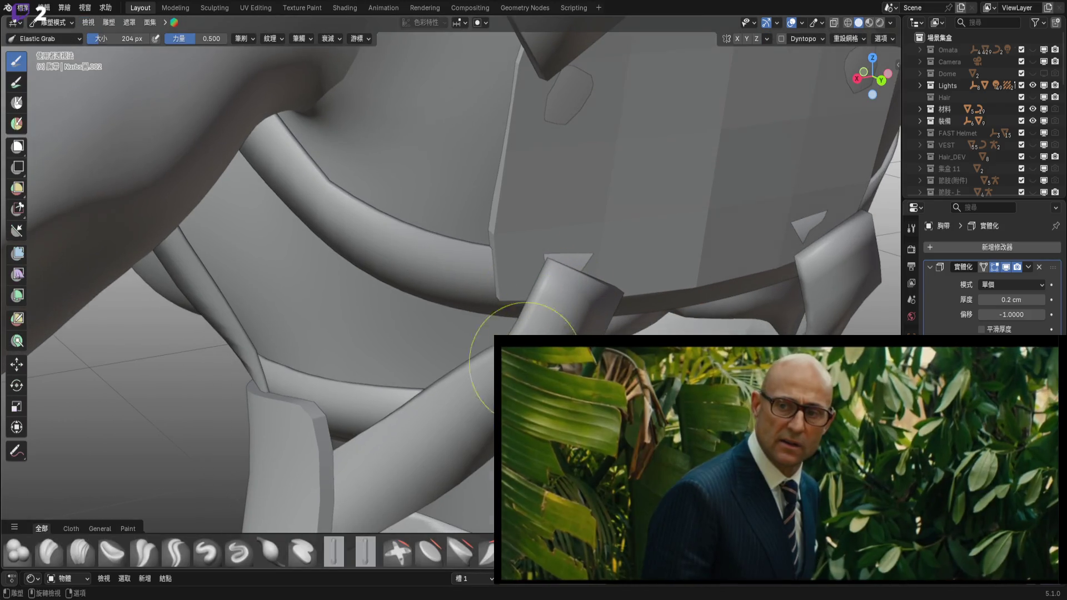
pyautogui.moveTo(487, 297); pyautogui.dragTo(493, 263, button='middle')
pyautogui.scroll(3, 500, 298)
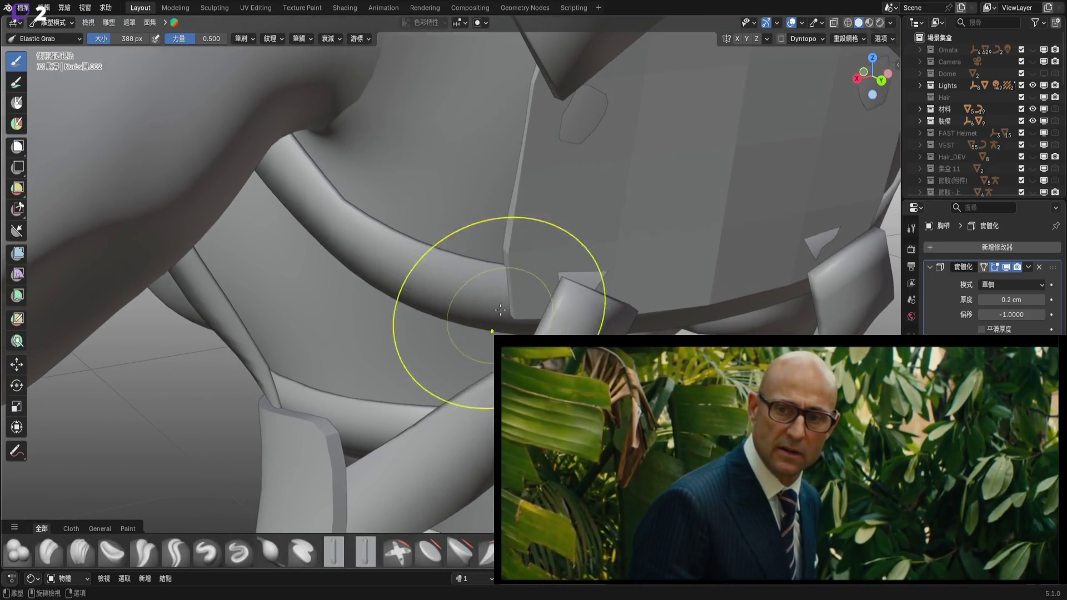
pyautogui.moveTo(470, 312)
pyautogui.mouseDown(button='middle')
pyautogui.moveTo(505, 269)
pyautogui.moveTo(612, 328)
pyautogui.mouseUp(button='middle')
pyautogui.press('f')
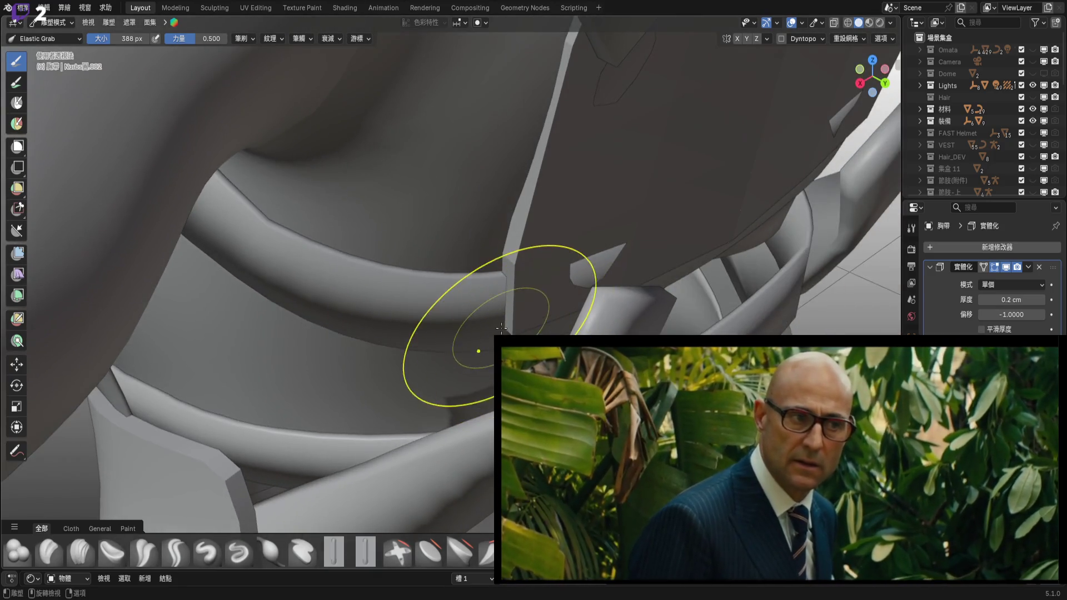
pyautogui.click(681, 327)
pyautogui.moveTo(541, 300)
pyautogui.mouseDown(button='middle')
pyautogui.moveTo(543, 273)
pyautogui.moveTo(539, 328)
pyautogui.moveTo(564, 267)
pyautogui.moveTo(537, 306)
pyautogui.mouseUp(button='middle')
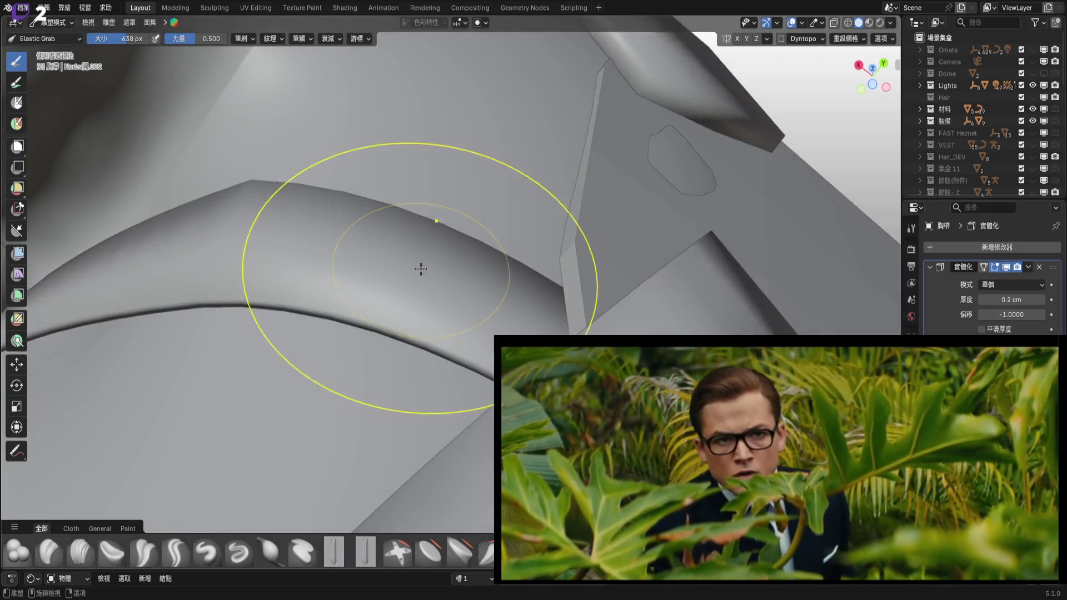
pyautogui.press('f')
pyautogui.click(395, 233)
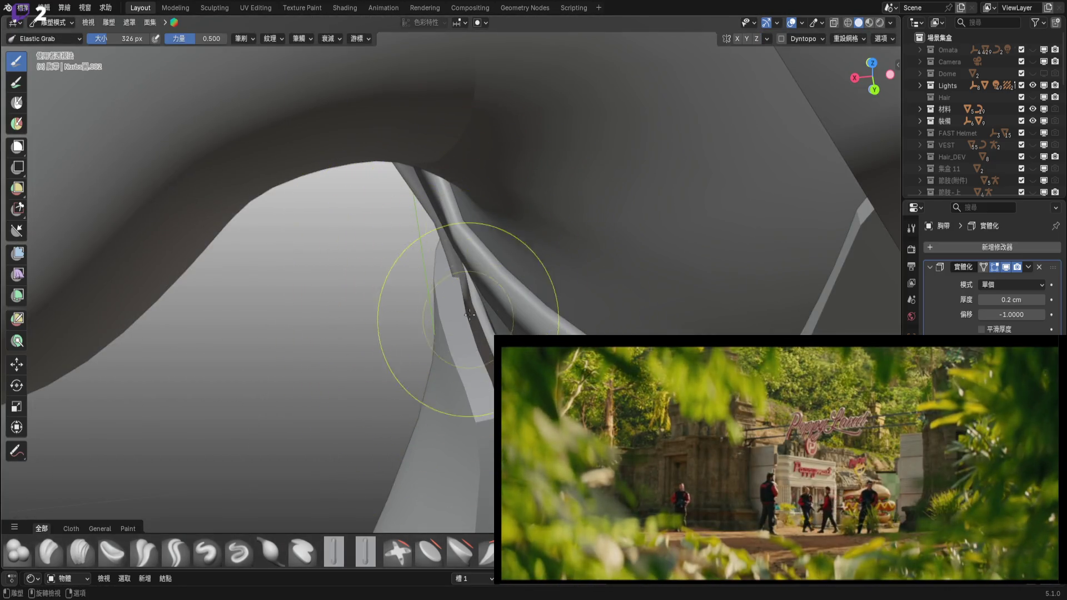